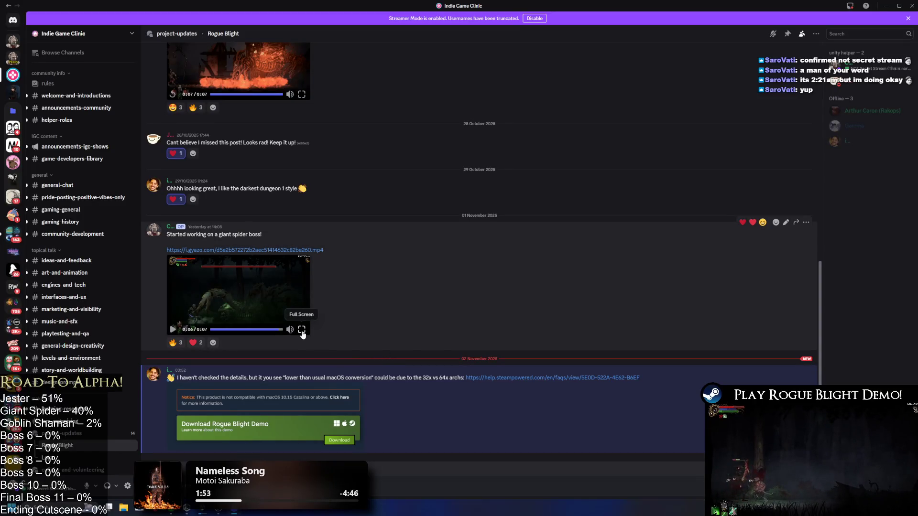
- Watch the giant spider boss clip full screen, then switch away with Alt+Tab
left_click(302, 332)
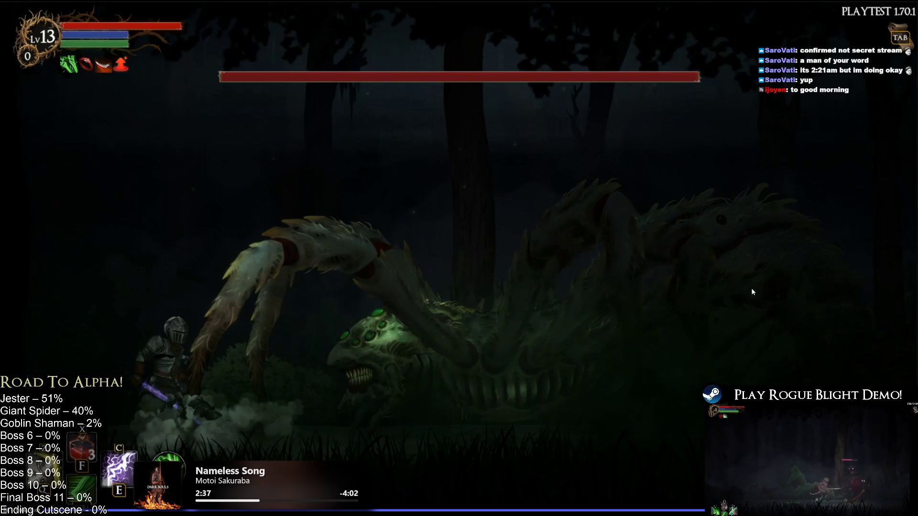
key("alt+Tab")
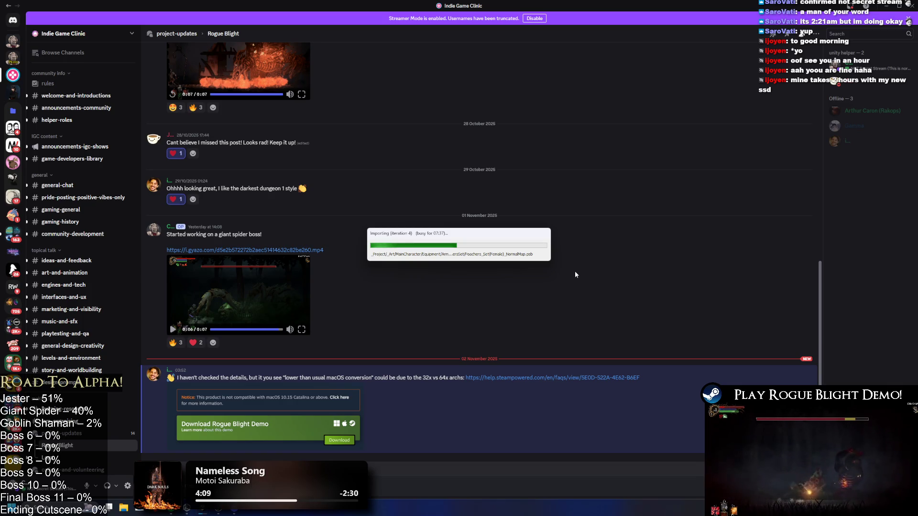
- Leave the full-screen spider boss footage for another open window
key("alt+Tab")
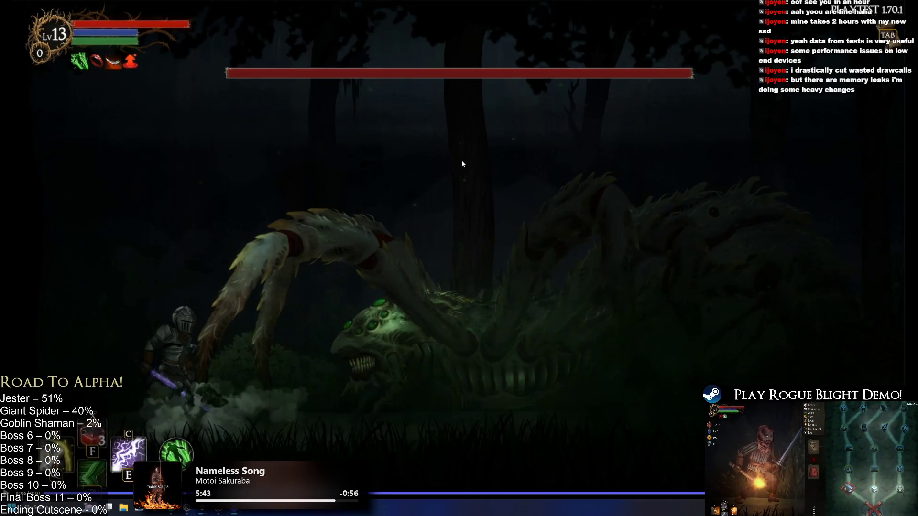
- Back in Discord, toggle the spider boss clip full screen five times, ending in chat
key("alt+Tab")
left_click(302, 329)
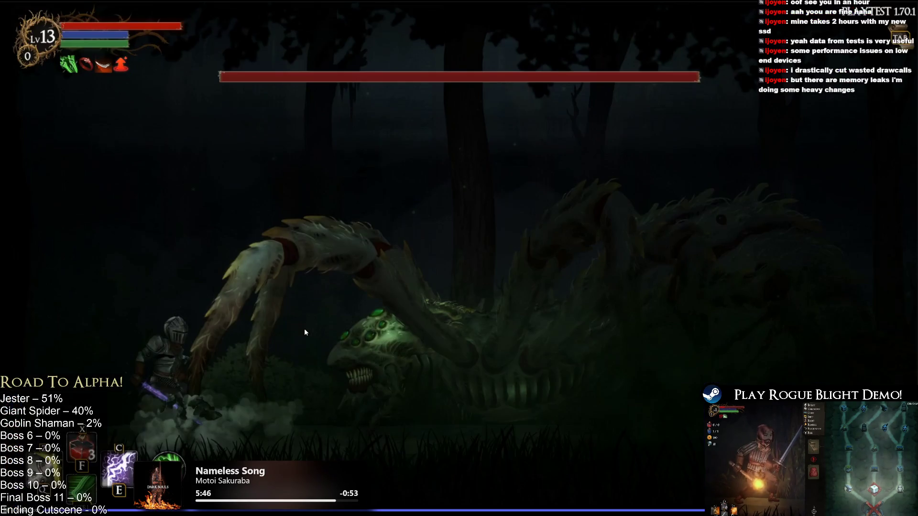
key("Escape")
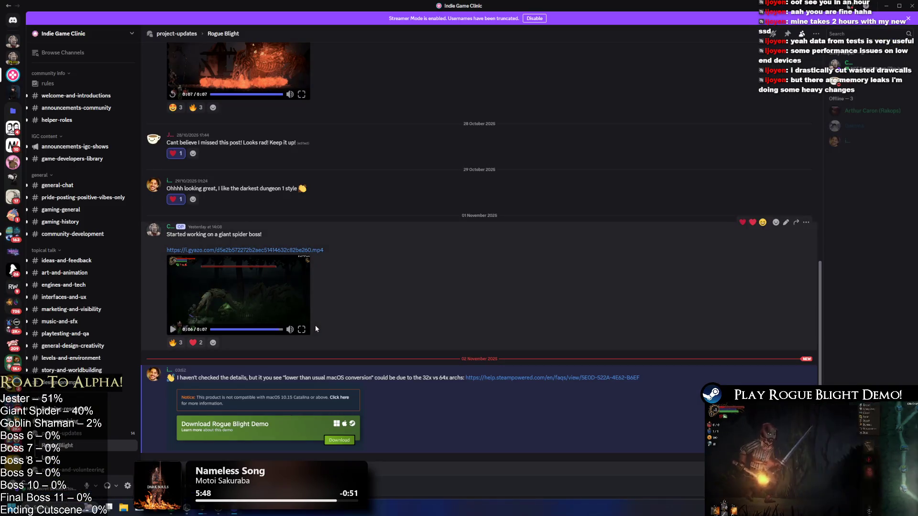
left_click(305, 331)
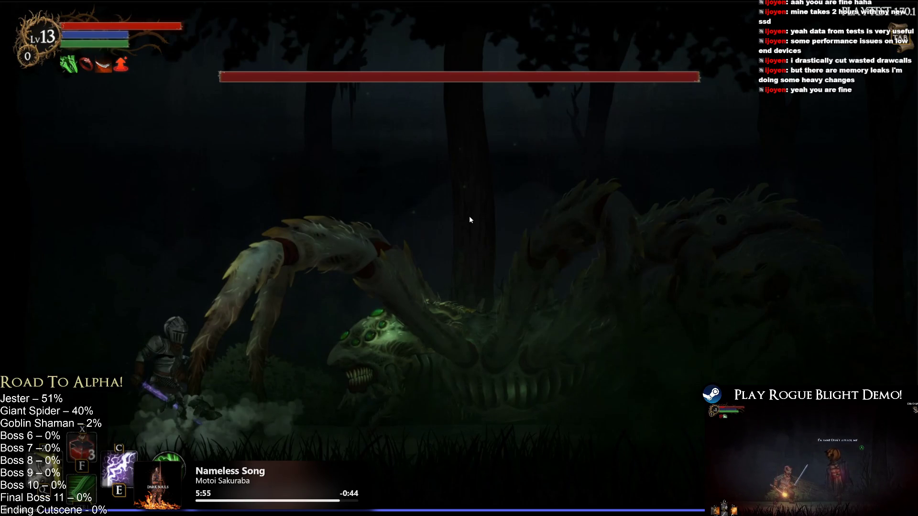
key("Escape")
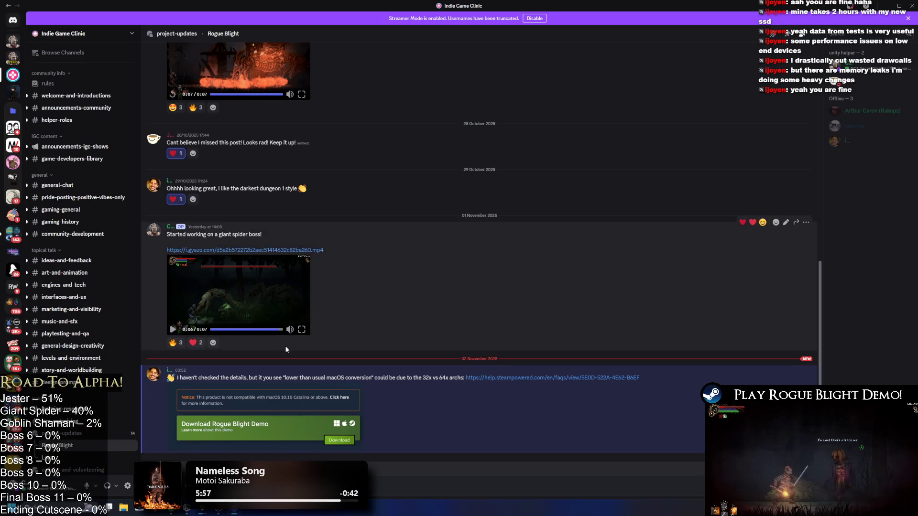
left_click(301, 330)
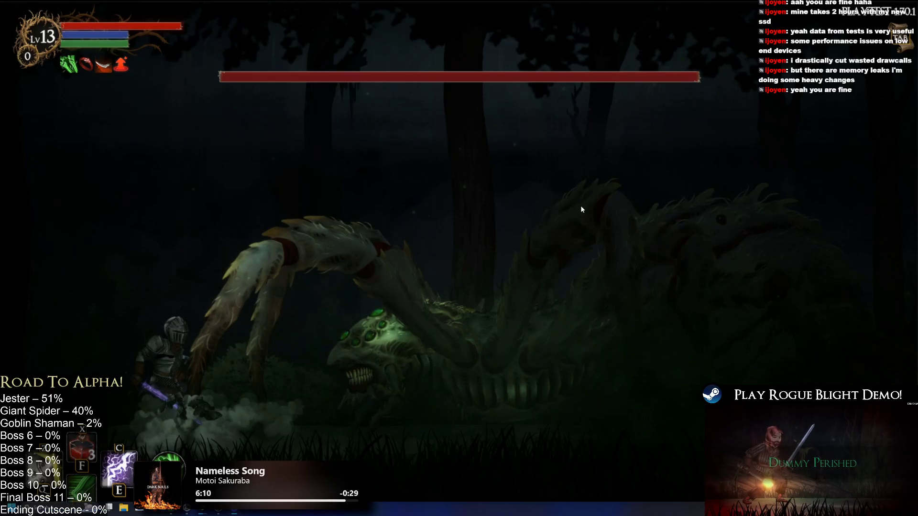
key("Escape")
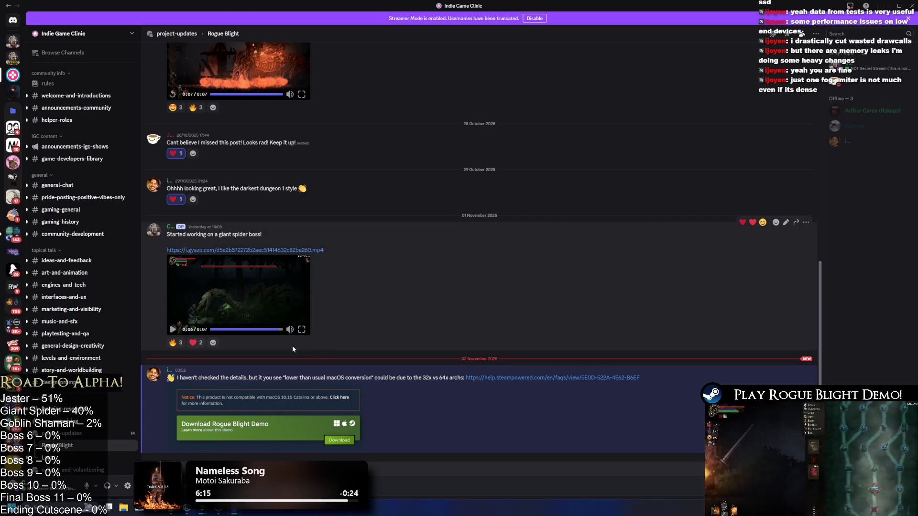
left_click(303, 328)
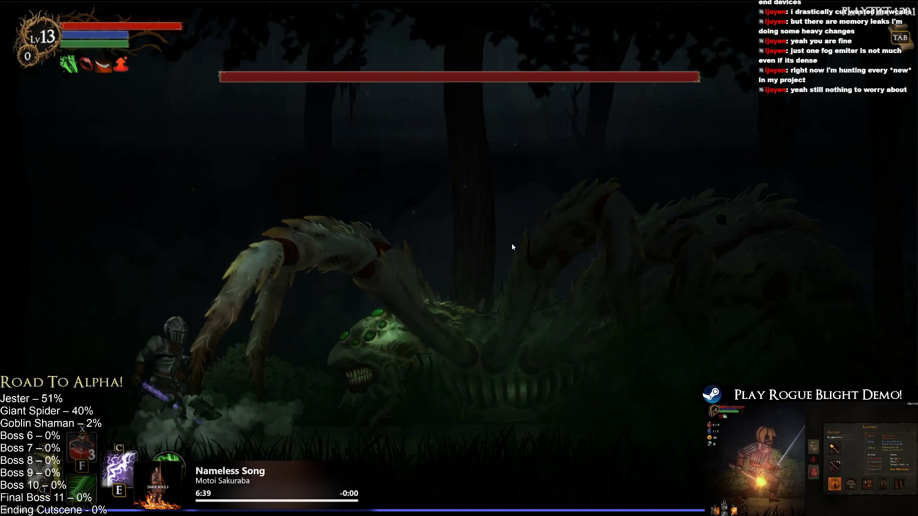
key("Escape")
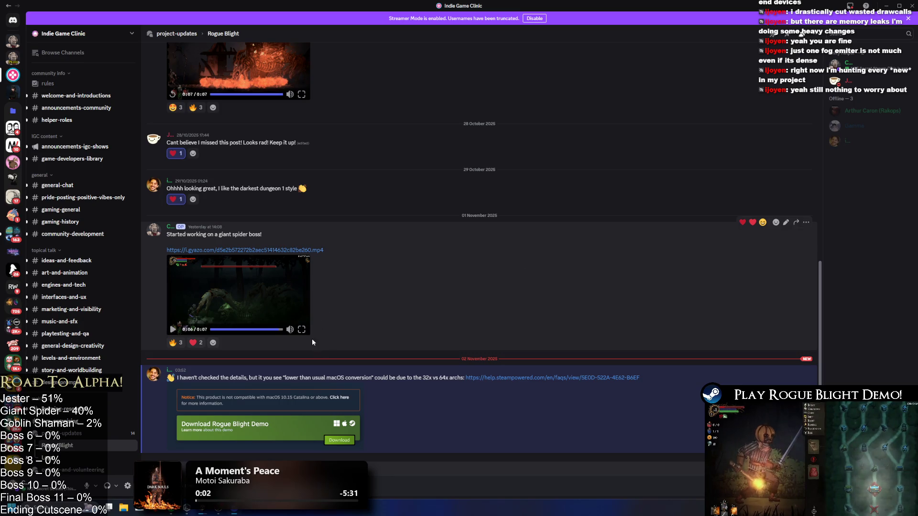
left_click(301, 329)
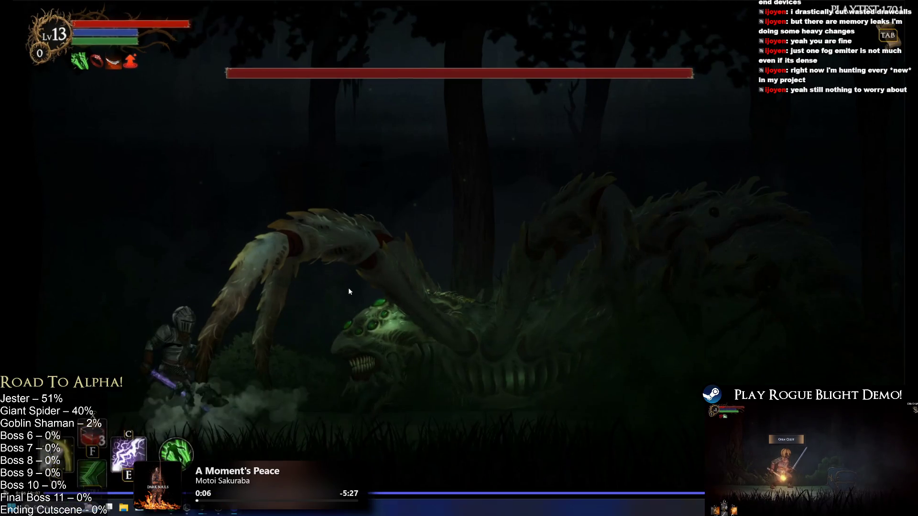
key("Escape")
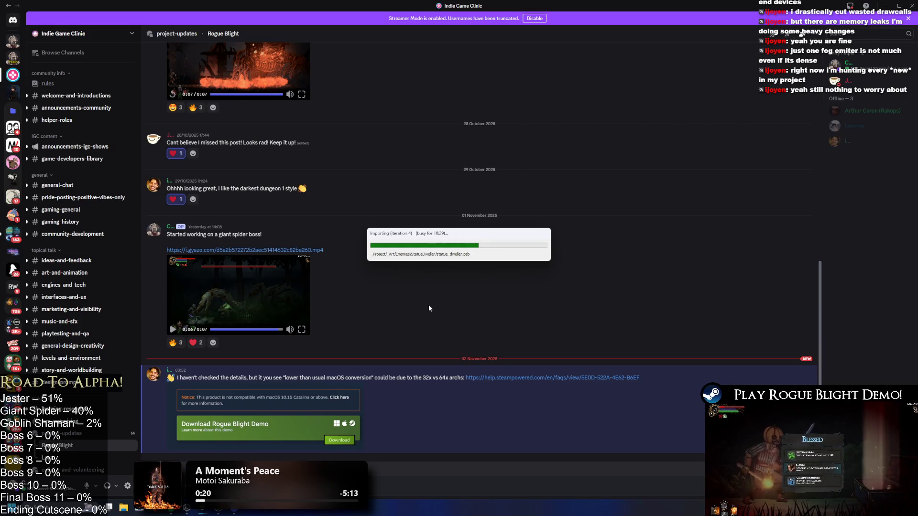
mouse_move(291, 330)
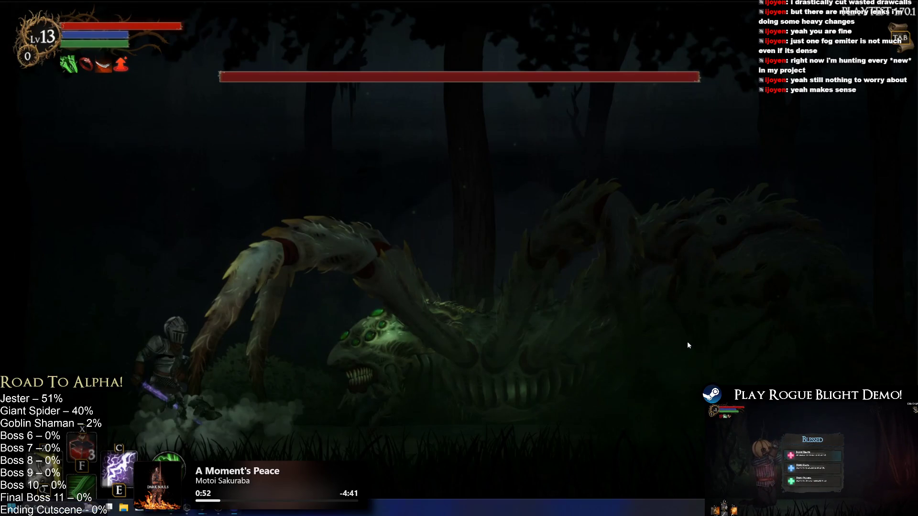
- Toggle the spider boss clip full screen a few more times, then watch it through and exit
key("Escape")
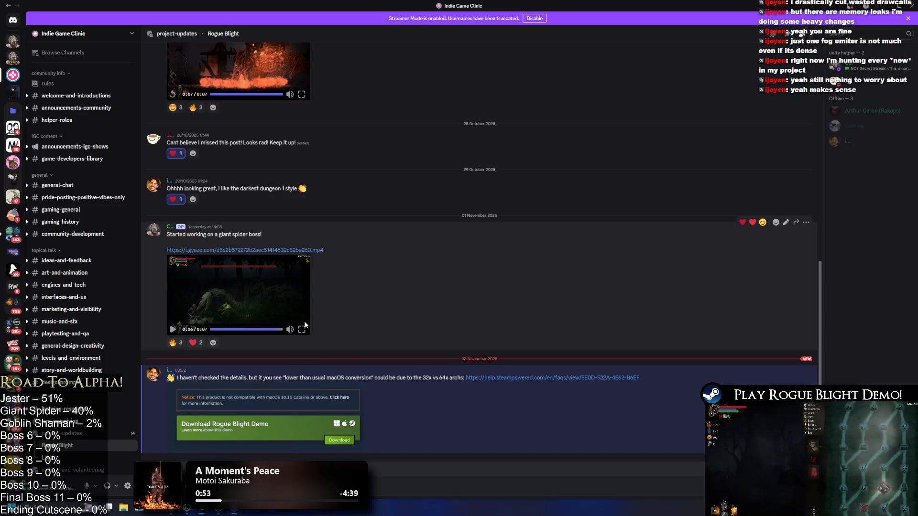
left_click(301, 329)
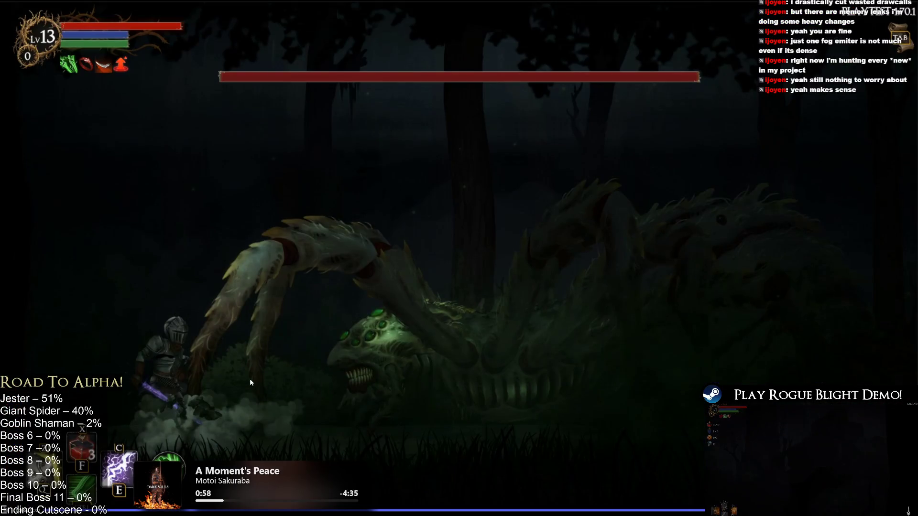
key("Escape")
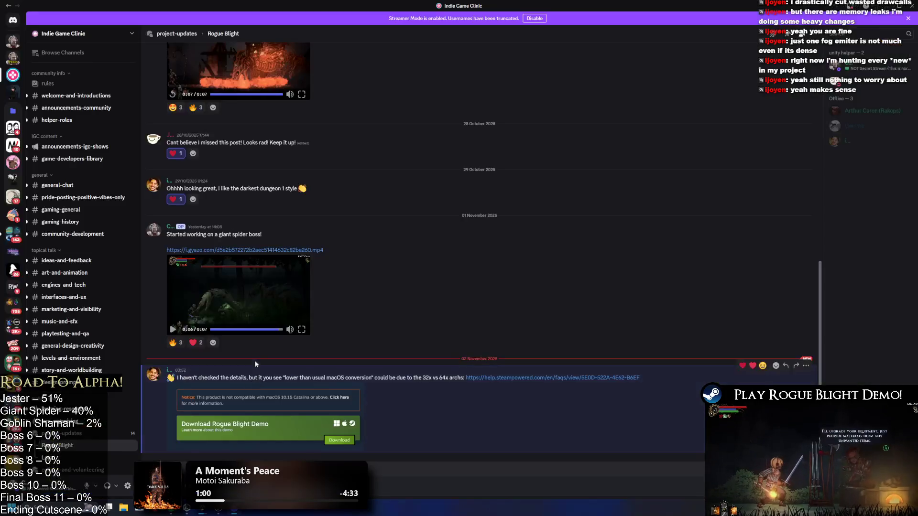
left_click(302, 329)
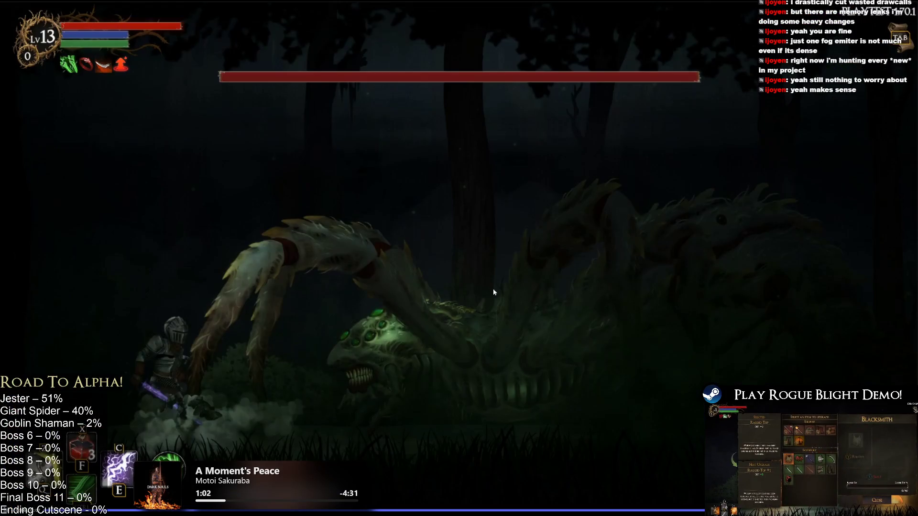
key("Escape")
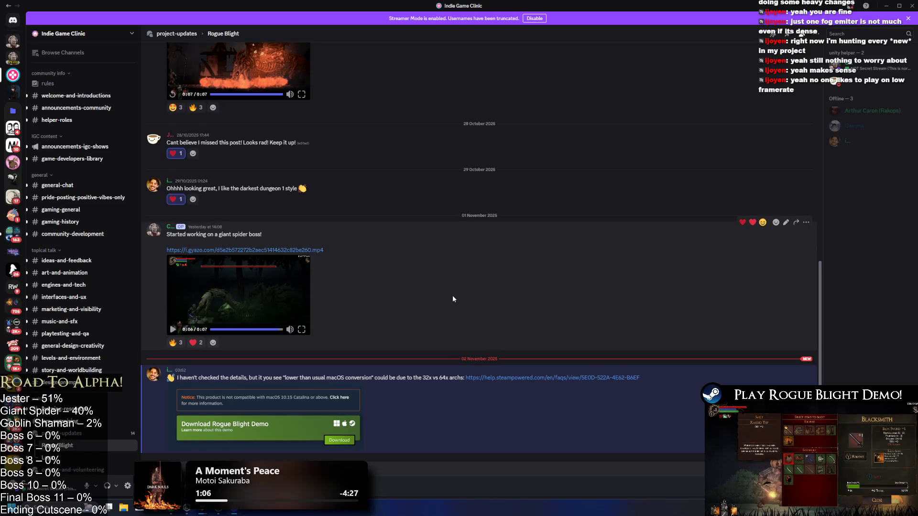
left_click(304, 335)
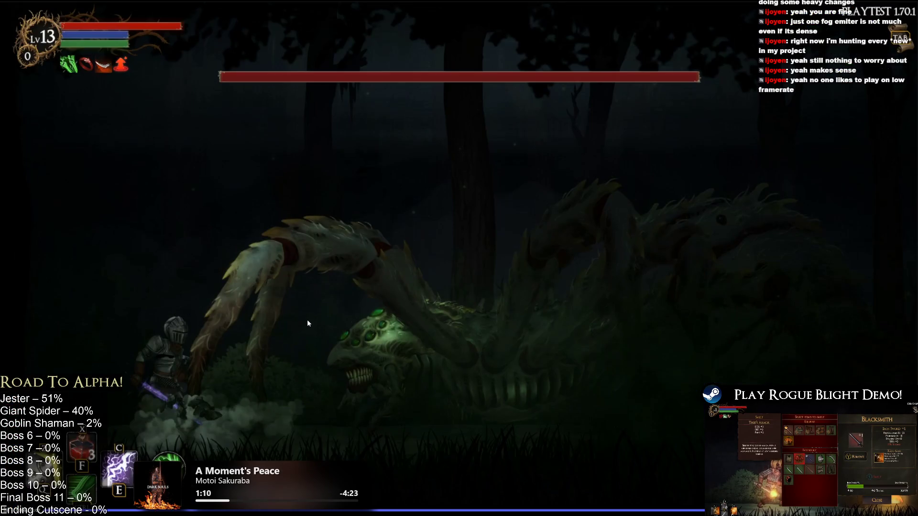
key("Escape")
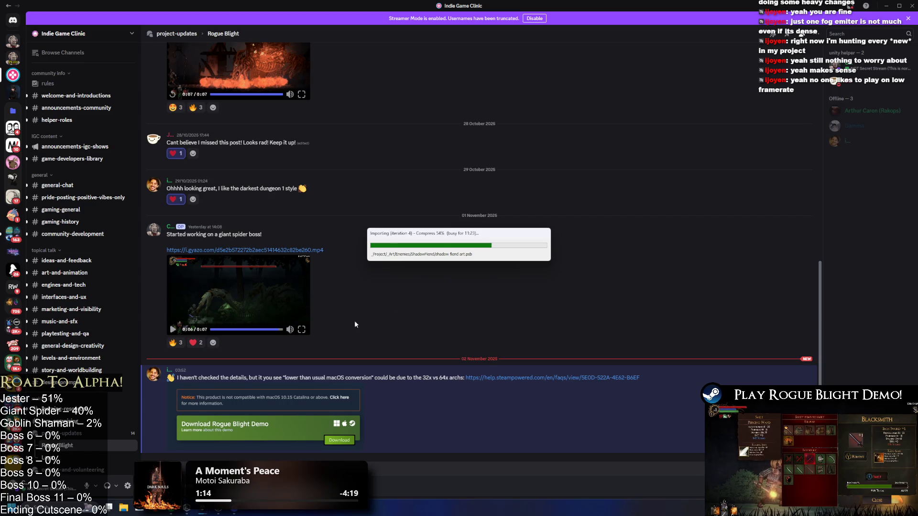
left_click(302, 329)
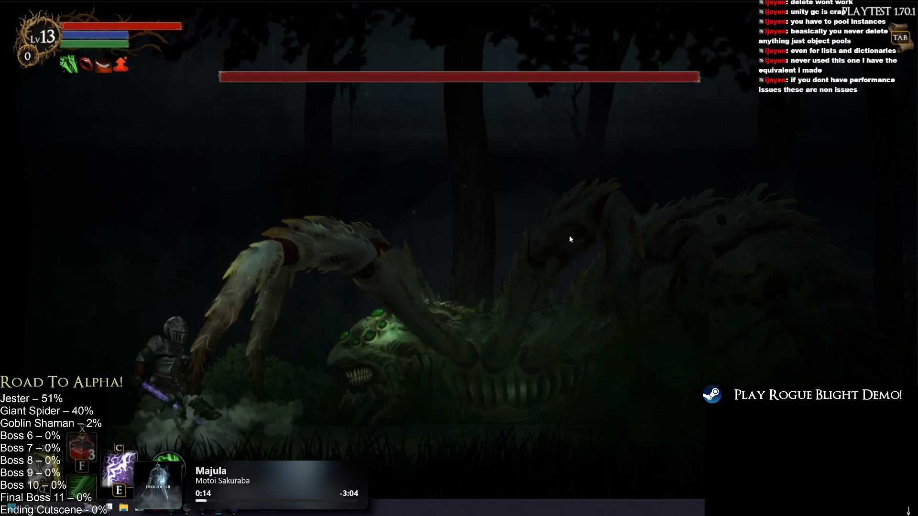
key("Escape")
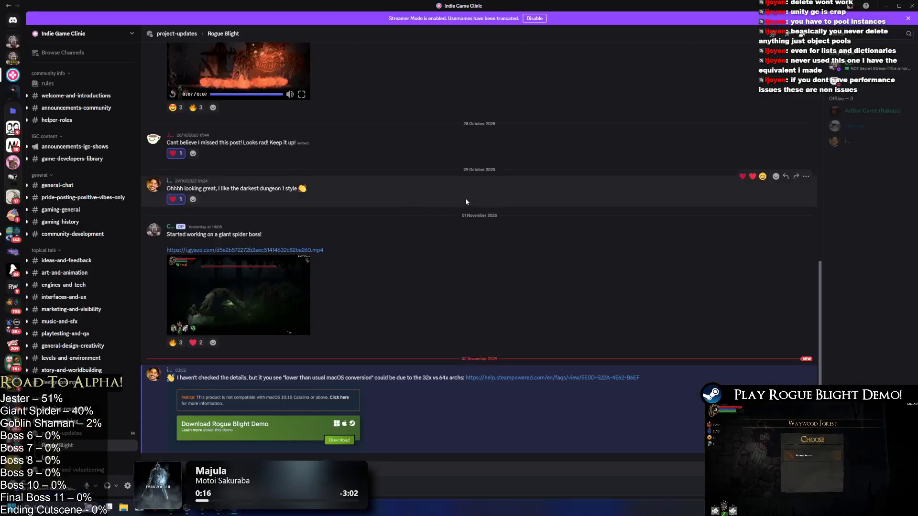
- Switch to the RogueBlight editor, keep macOS architecture on Intel 64-bit, and close Build Settings
key("alt+Tab")
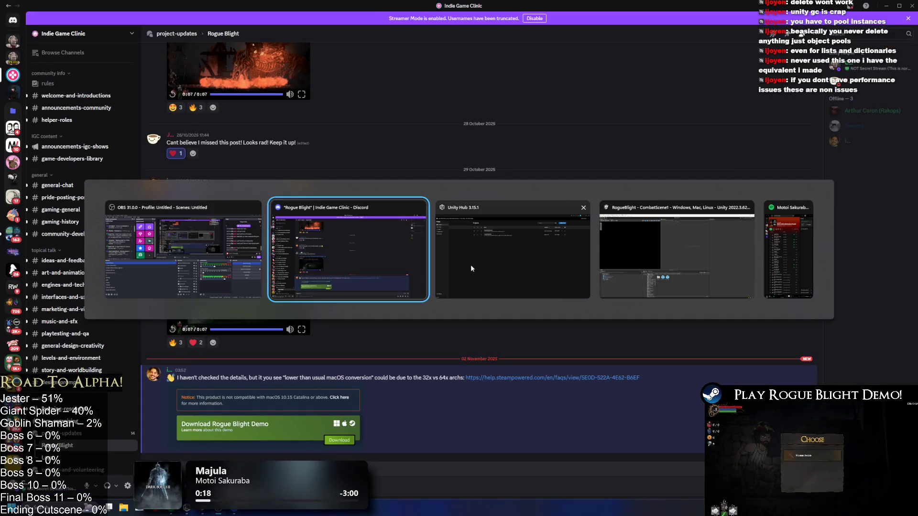
left_click(667, 226)
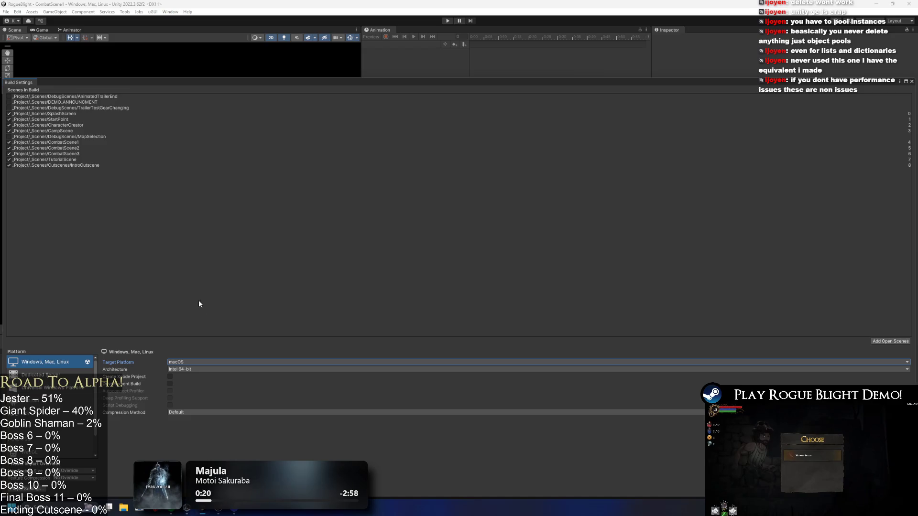
left_click(205, 370)
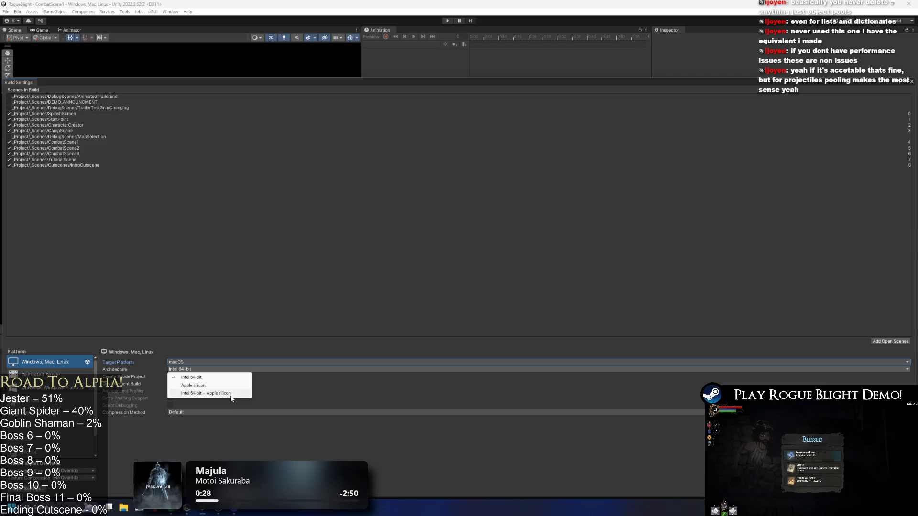
left_click(309, 180)
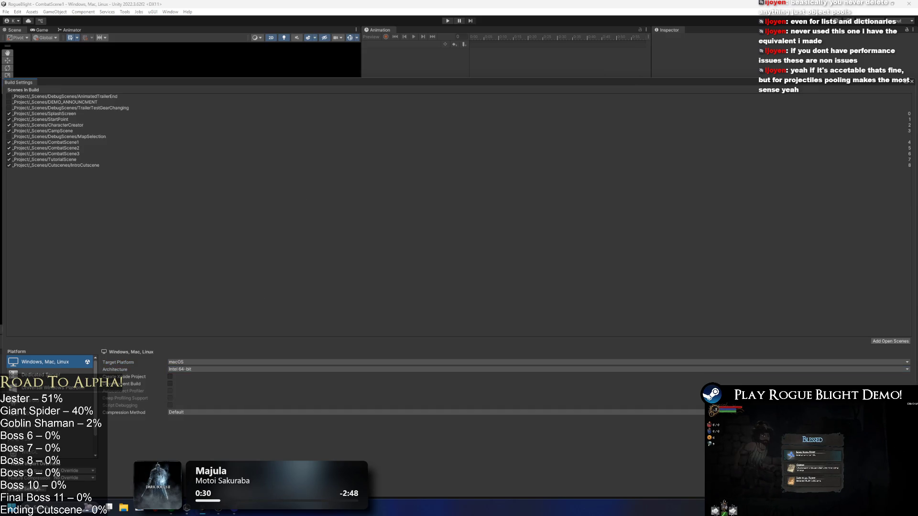
left_click(912, 82)
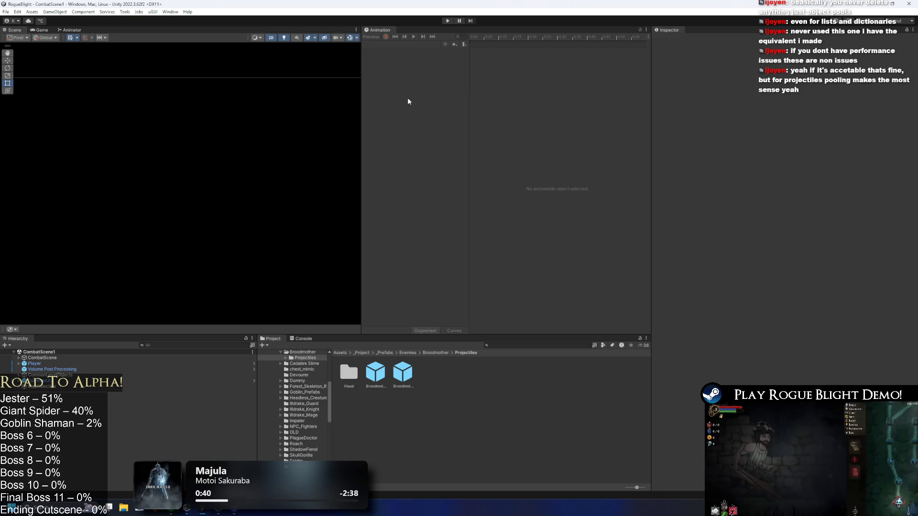
- Show the Unity File menu's file, scene and build commands
left_click(5, 11)
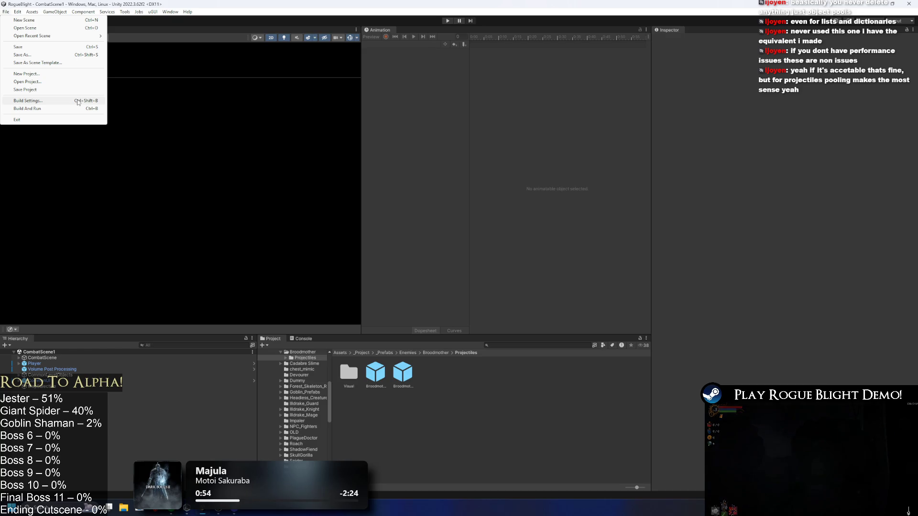
- Enter Play mode to run CombatScene1's giant spider boss fight
mouse_move(153, 11)
left_click(453, 21)
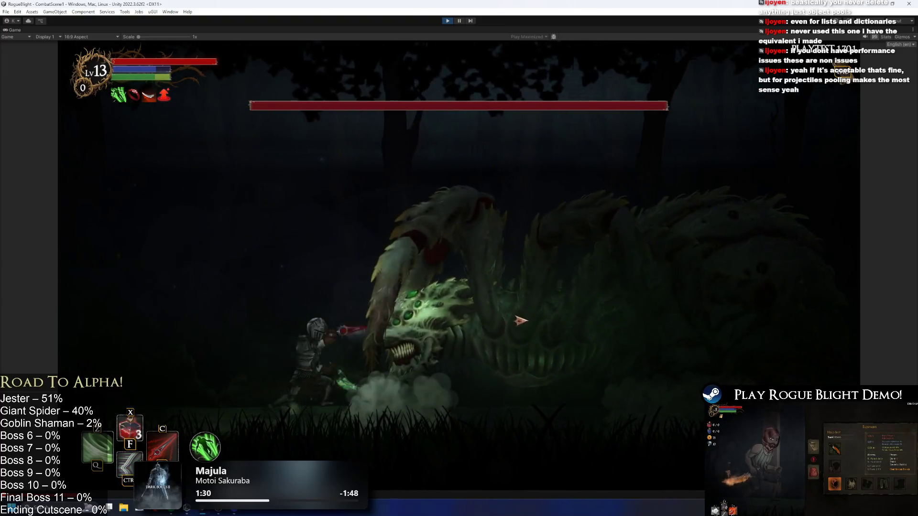
- Fight the spider boss, dodging left and right between slashes
left_click(522, 320)
key("a")
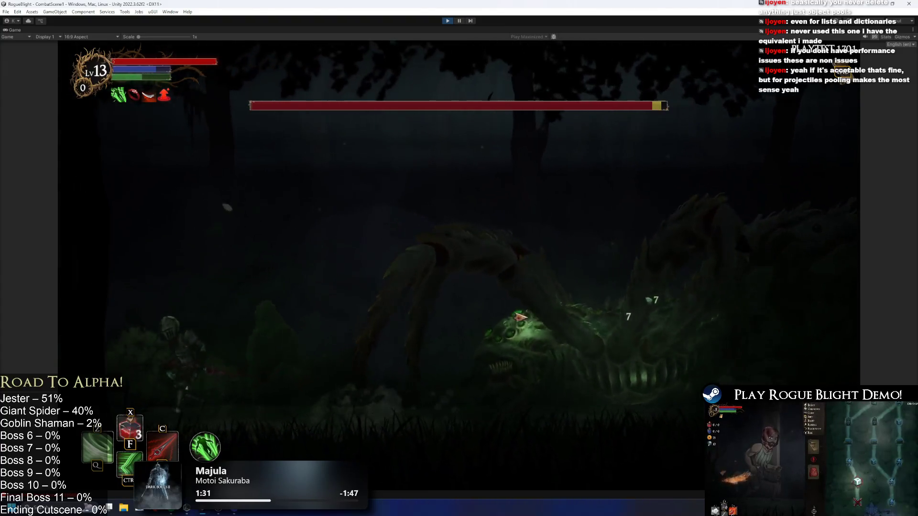
key("d")
left_click(459, 264)
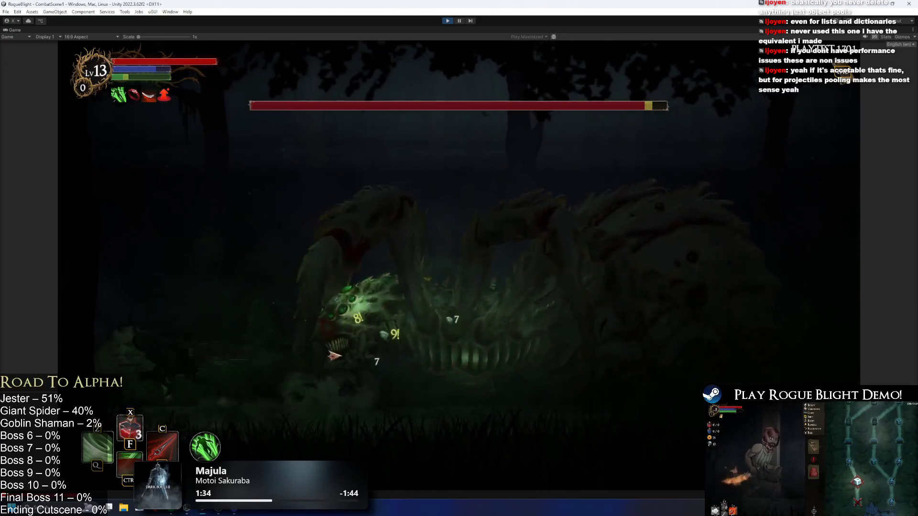
key("a")
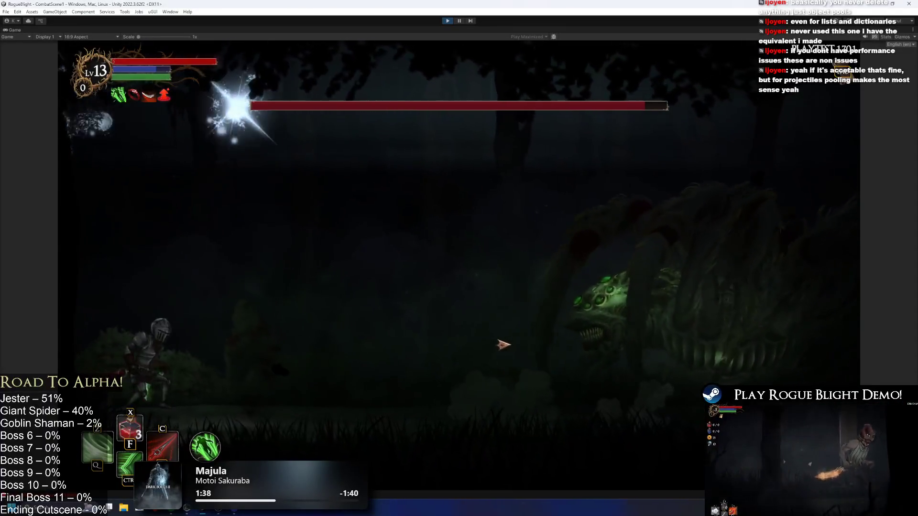
key("d")
key("a")
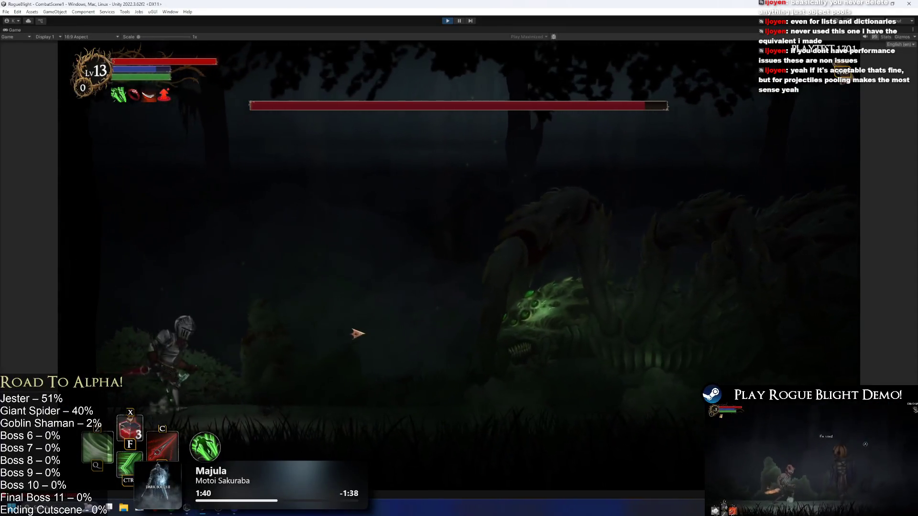
key("a")
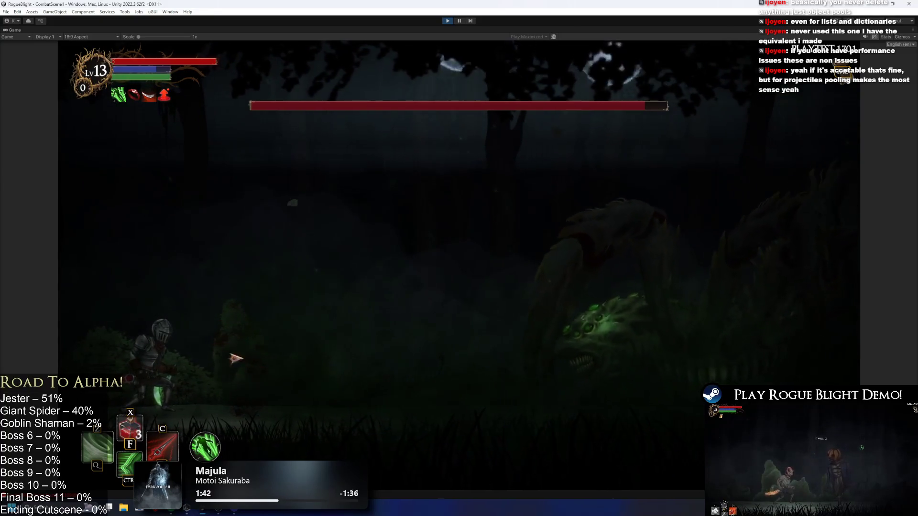
key("d")
left_click(338, 331)
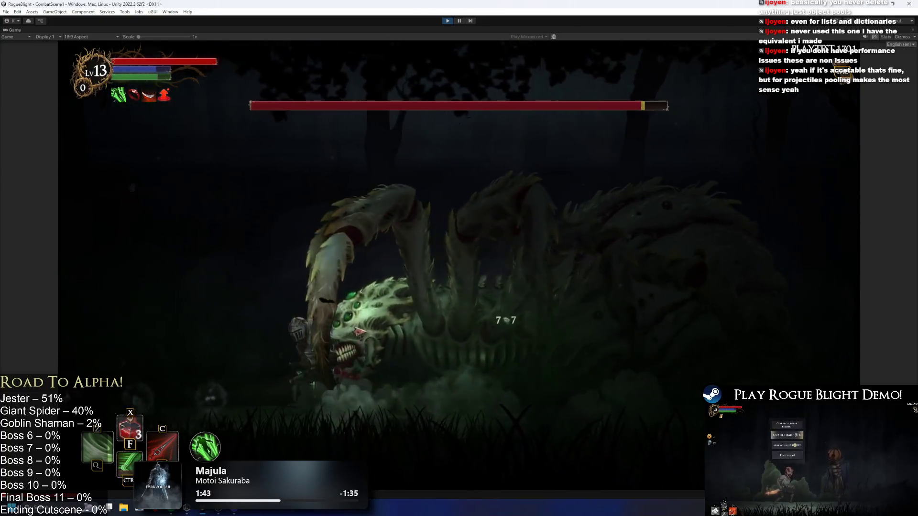
key("a")
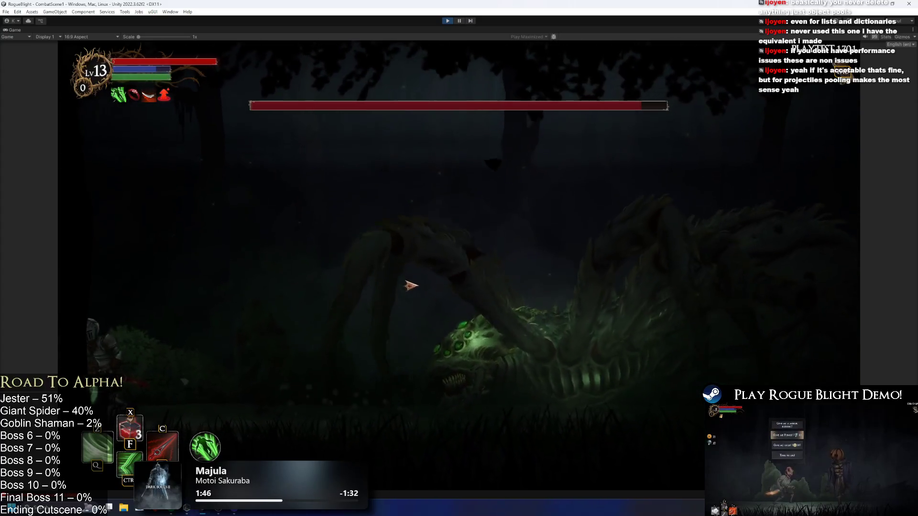
key("d")
left_click(432, 318)
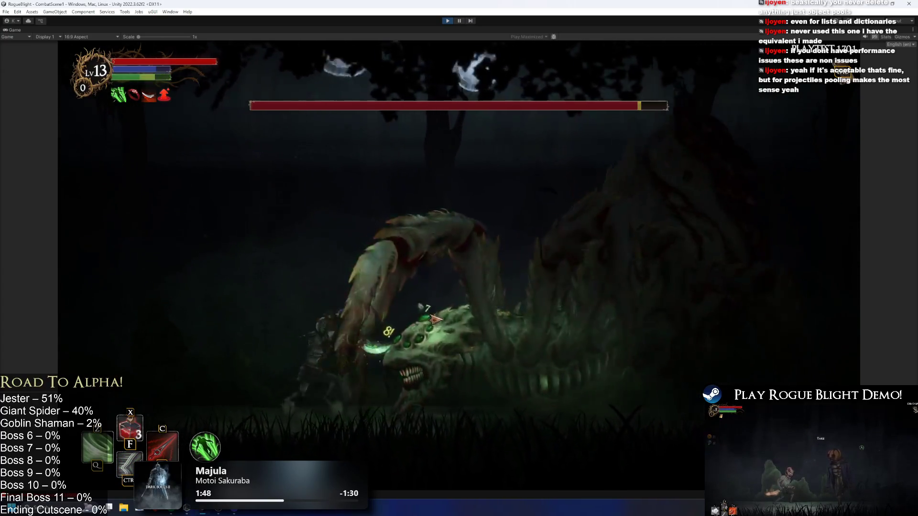
left_click(432, 318)
- Keep dodging the boss's lunges, then enable cheats with F1 to restore health and mana
key("a")
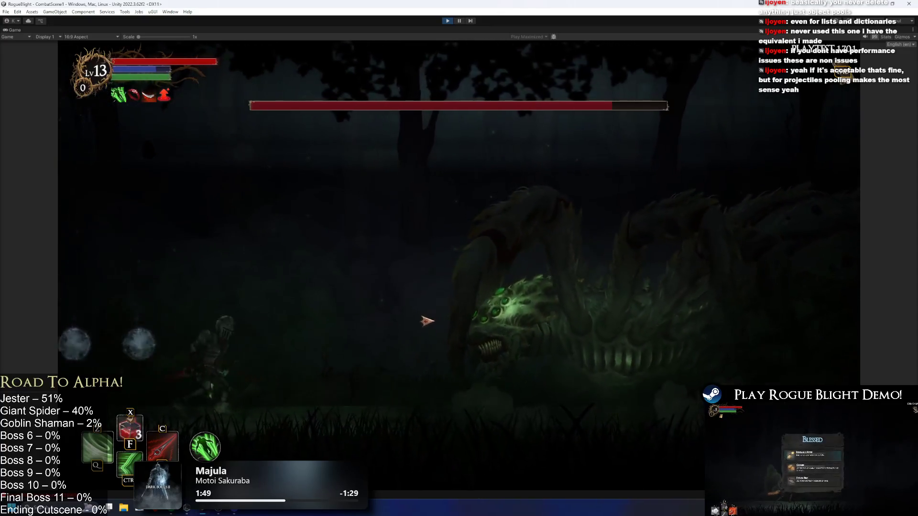
key("a")
key("d")
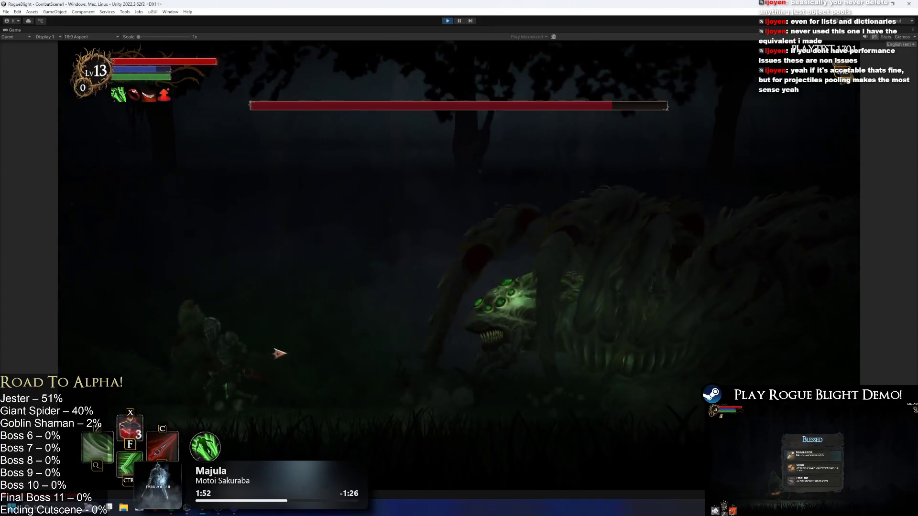
key("a")
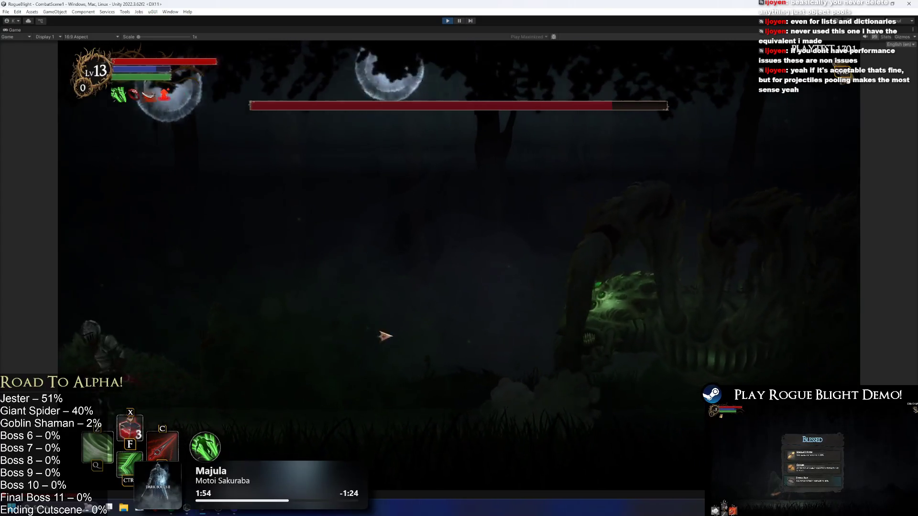
key("d")
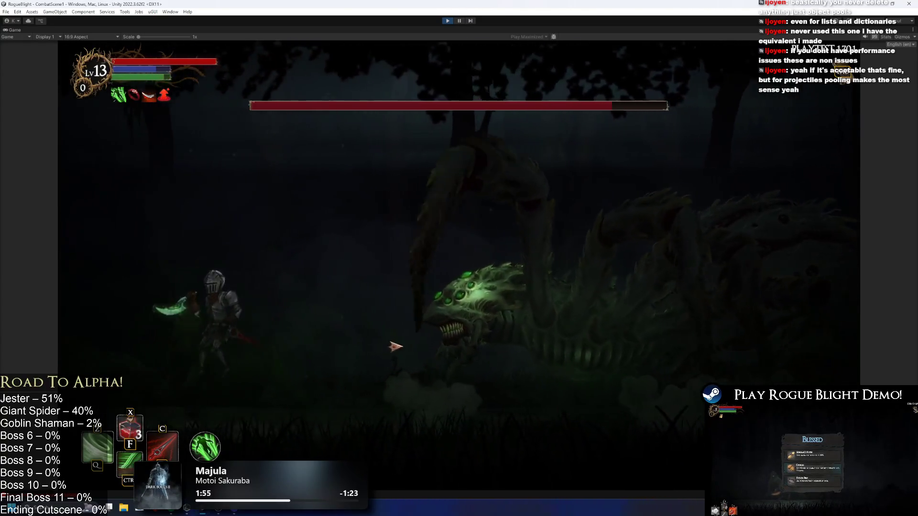
key("a")
key("d")
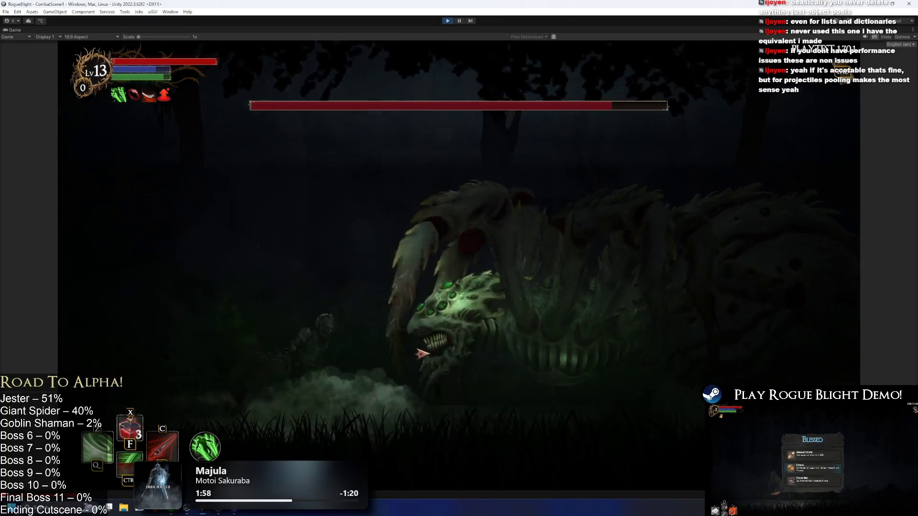
key("a")
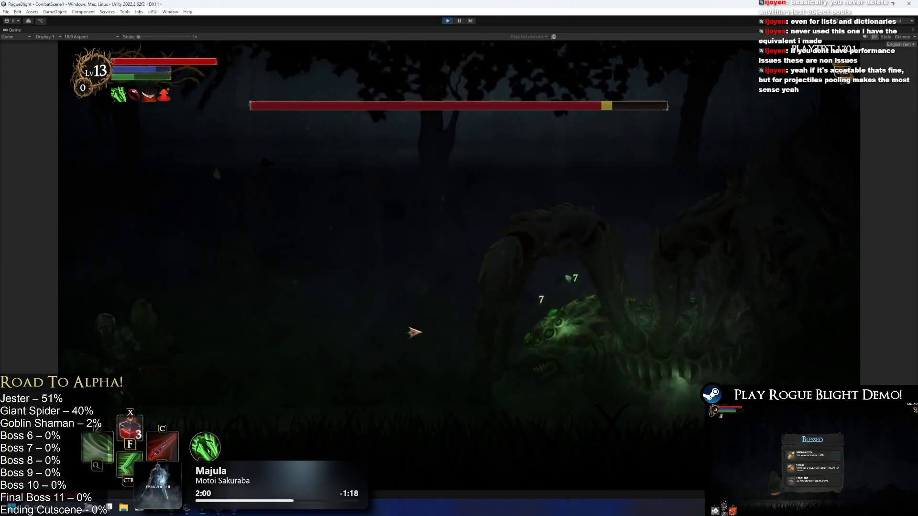
key("d")
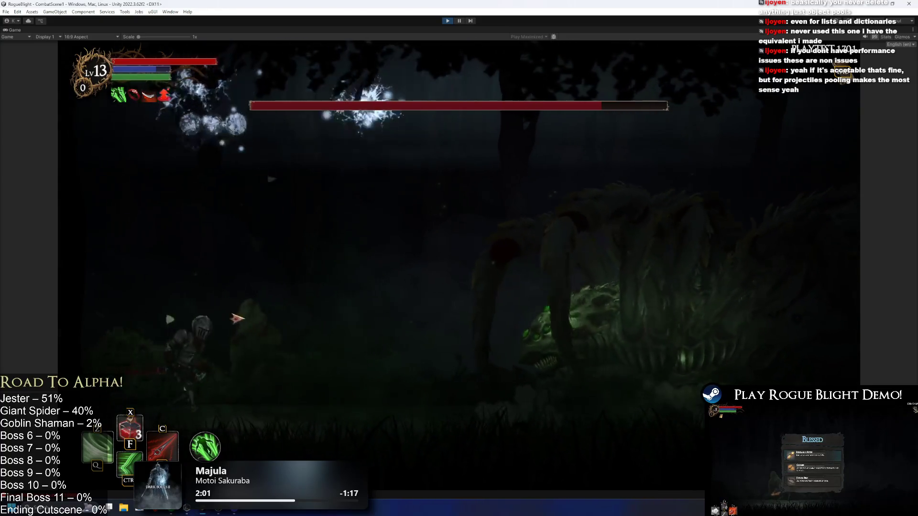
key("a")
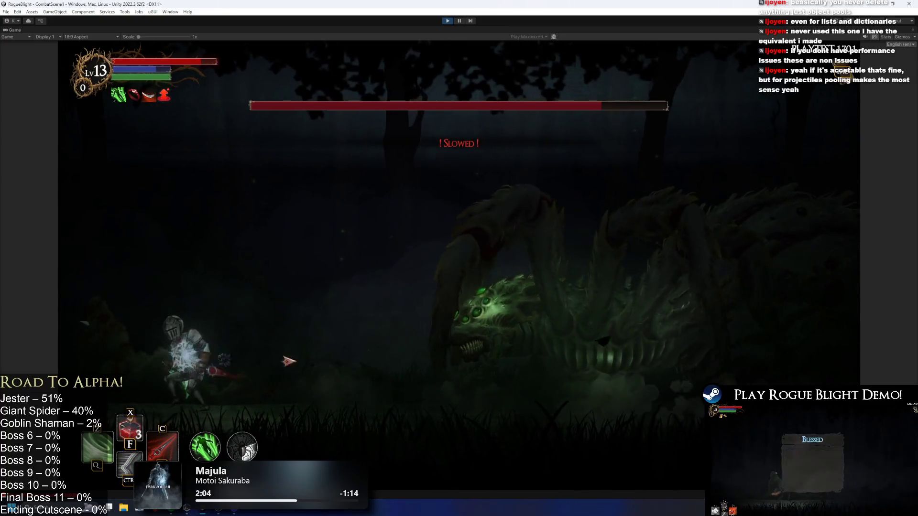
key("d")
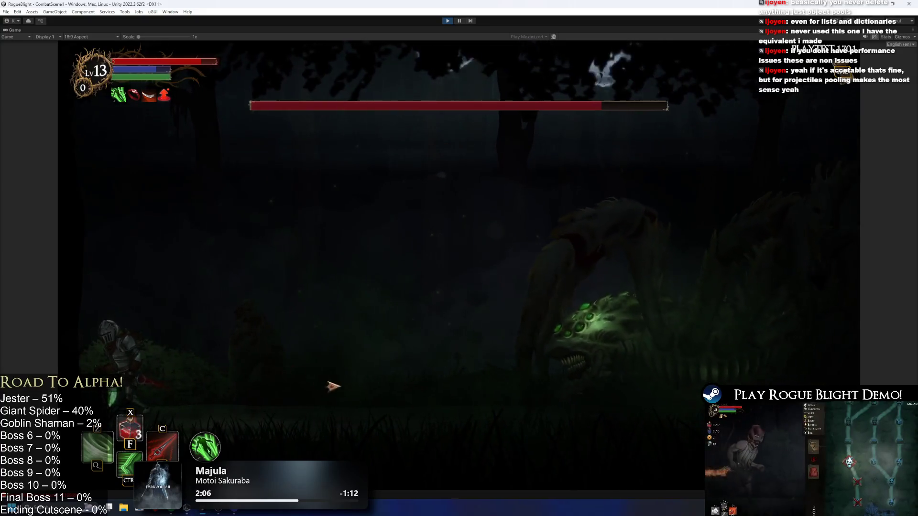
key("F1")
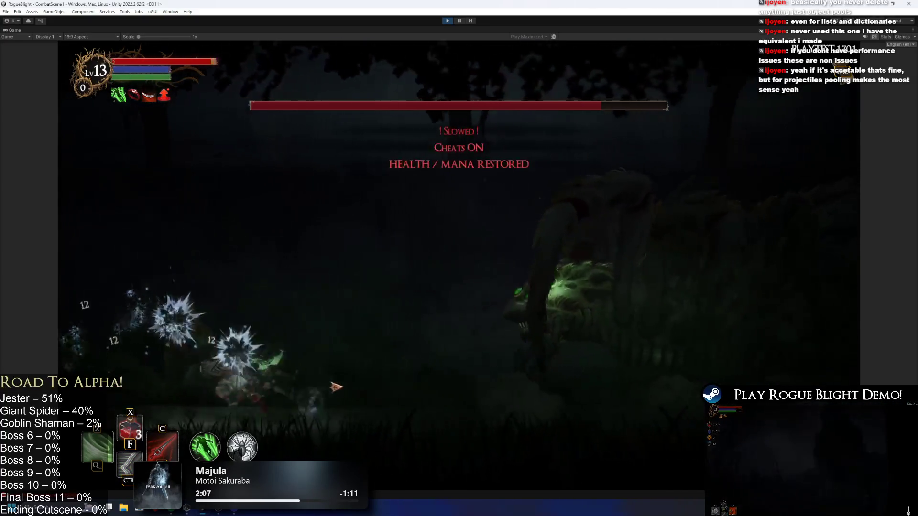
- Close in and slash the spider boss, retreating left between hits
key("a")
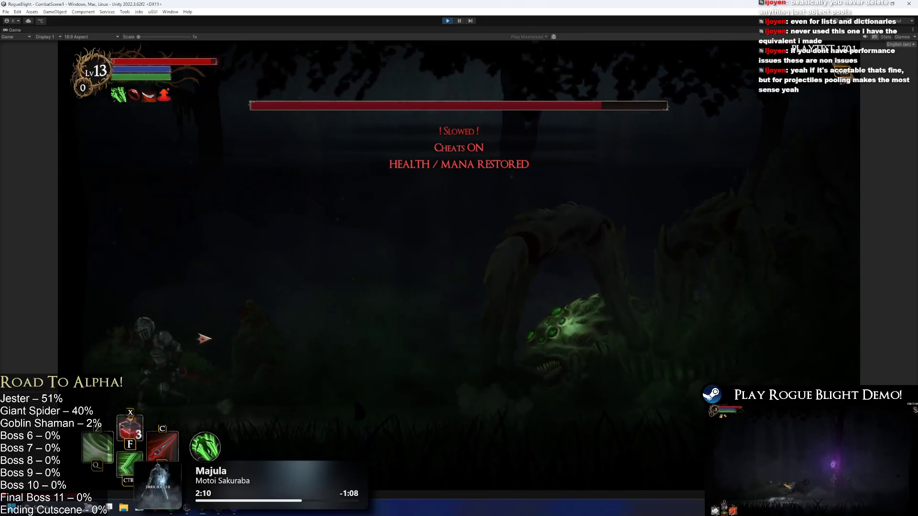
key("d")
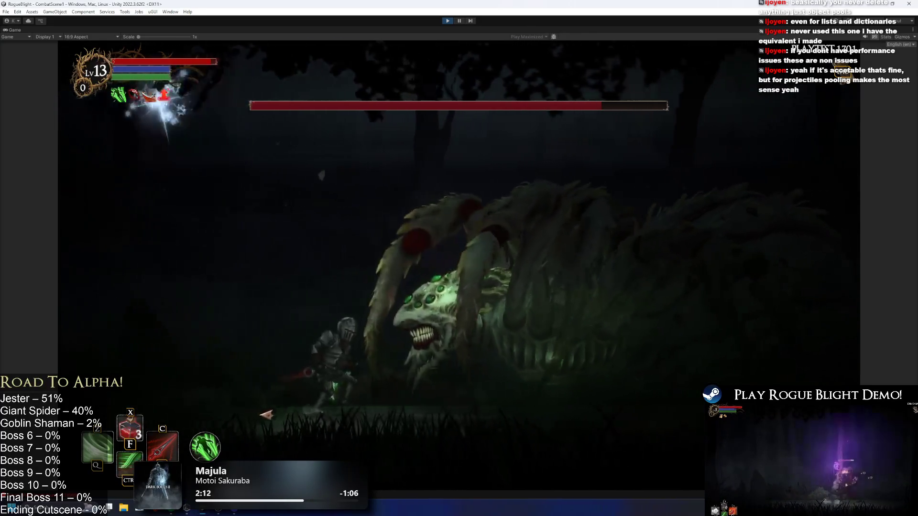
key("a")
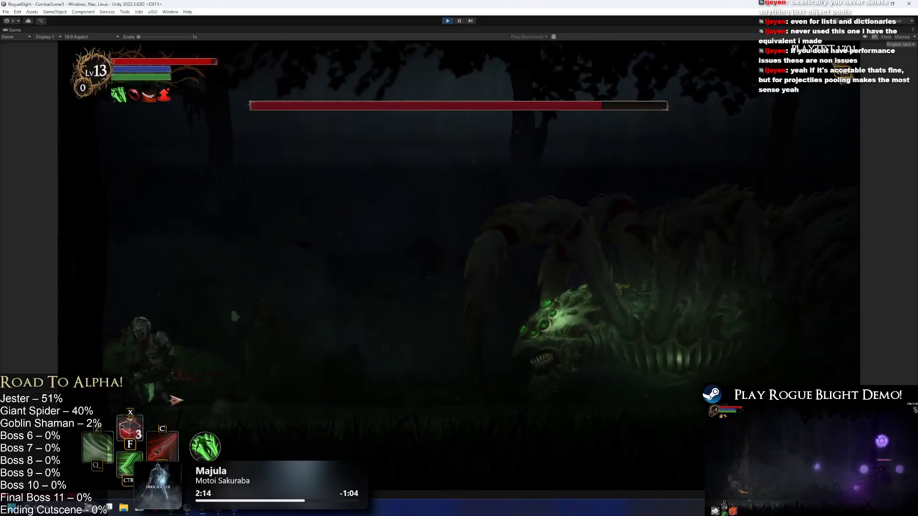
key("a")
left_click(266, 406)
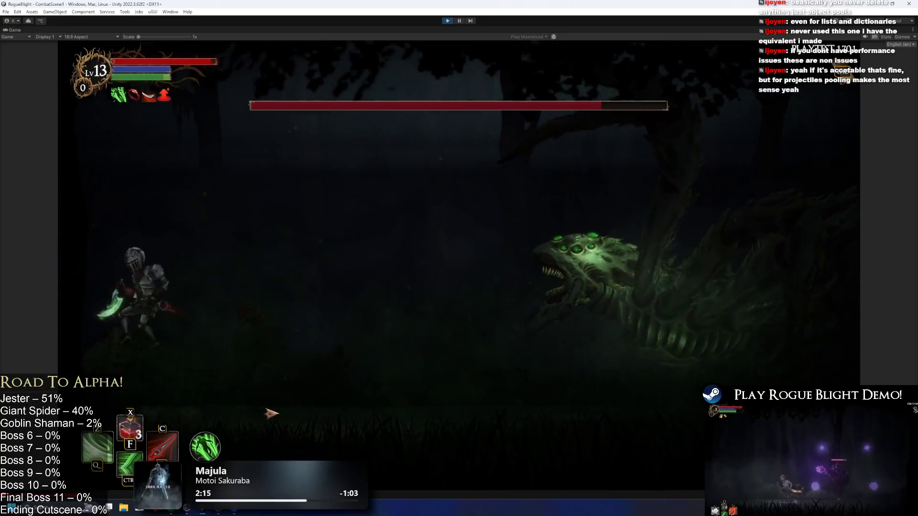
key("d")
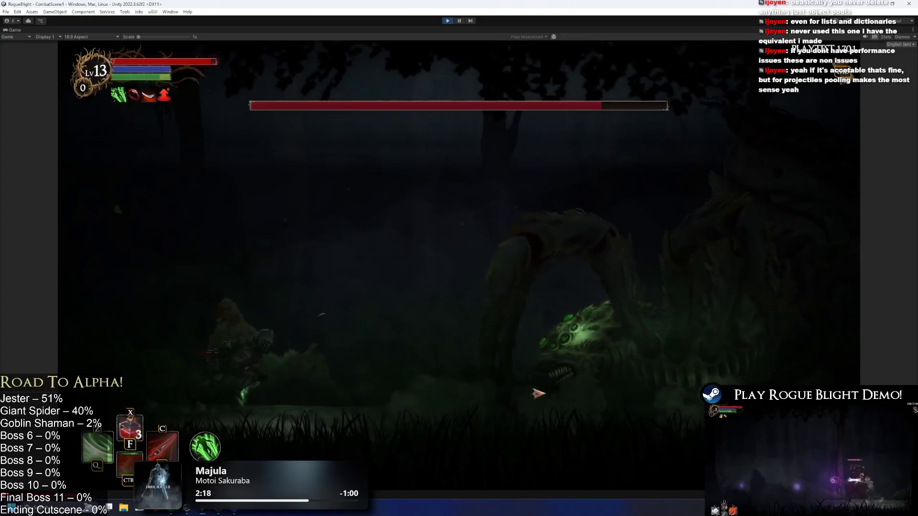
key("a")
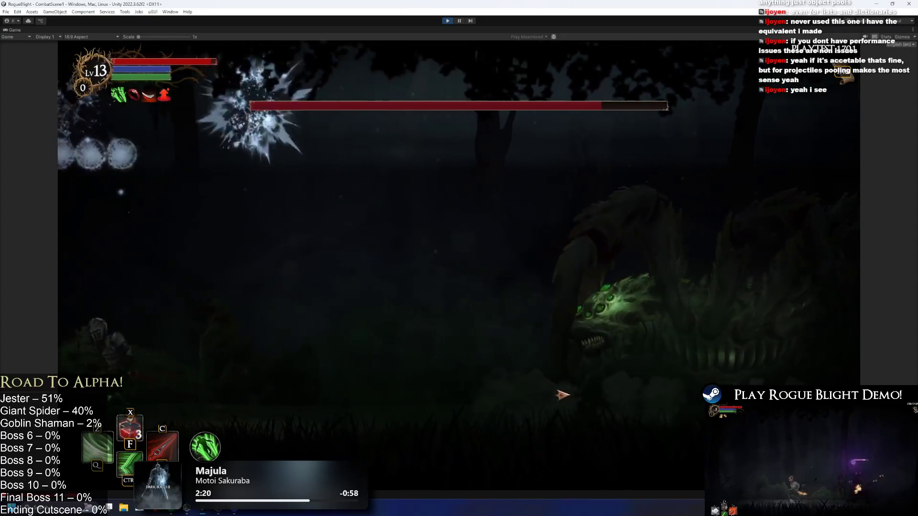
key("a")
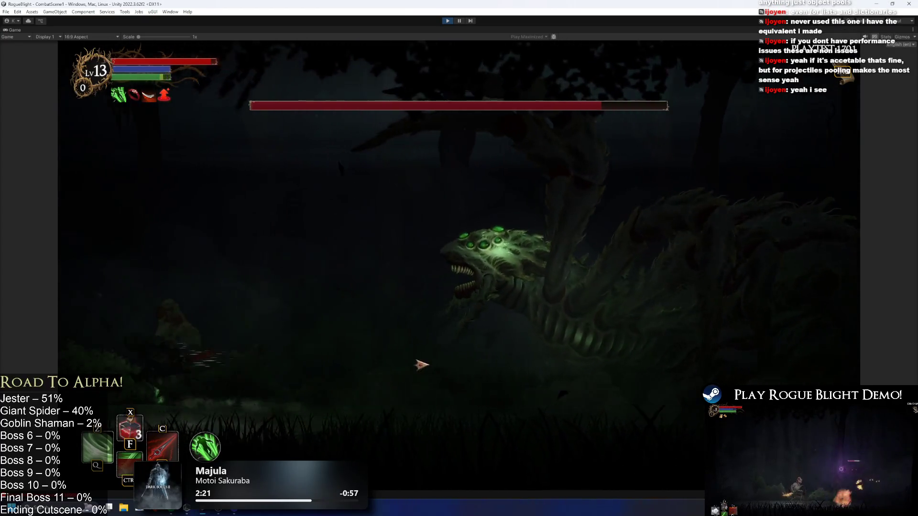
left_click(443, 373)
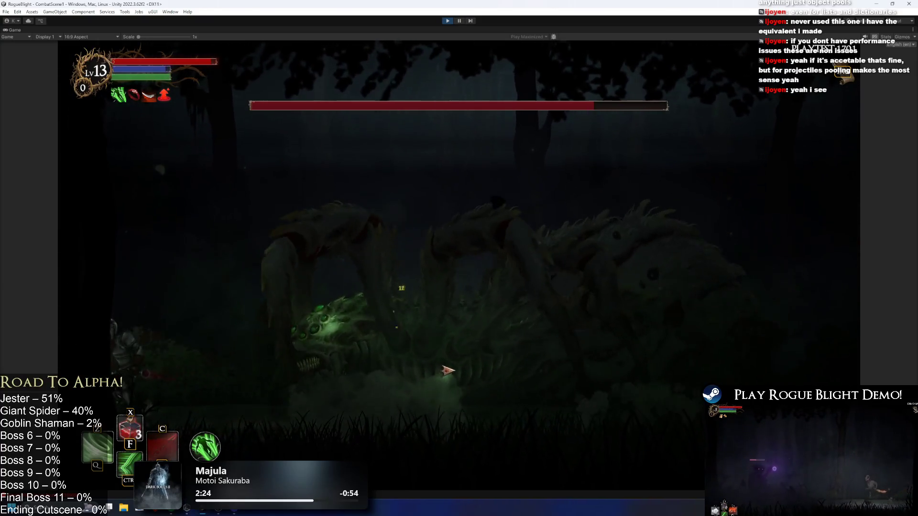
key("a")
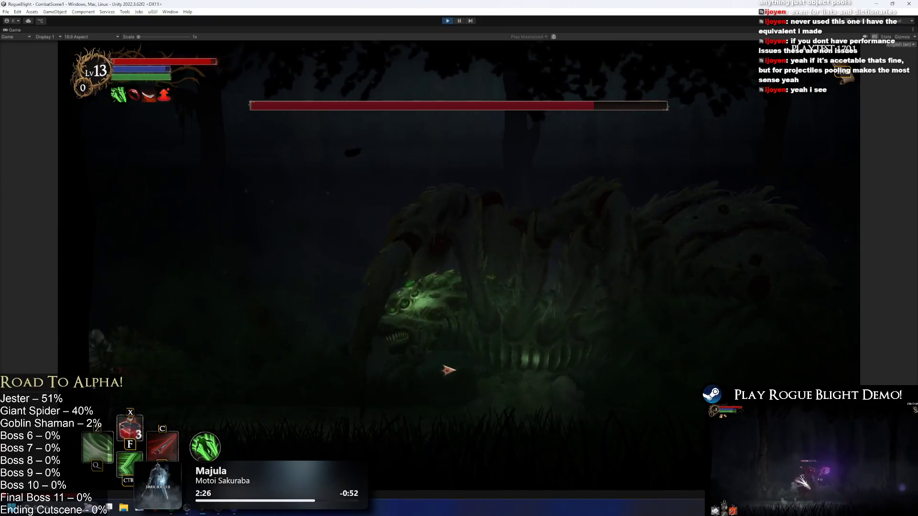
- Keep striking the boss with quick rushes and retreats
key("d")
left_click(446, 368)
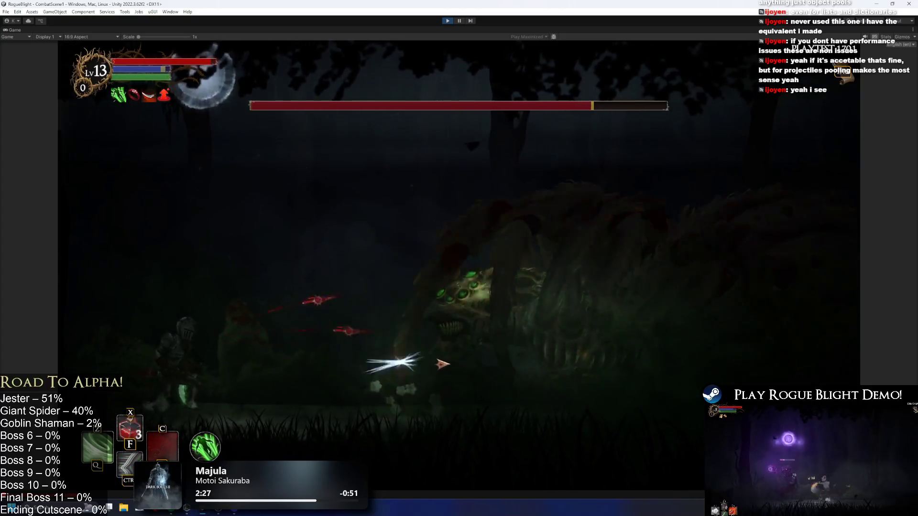
key("a")
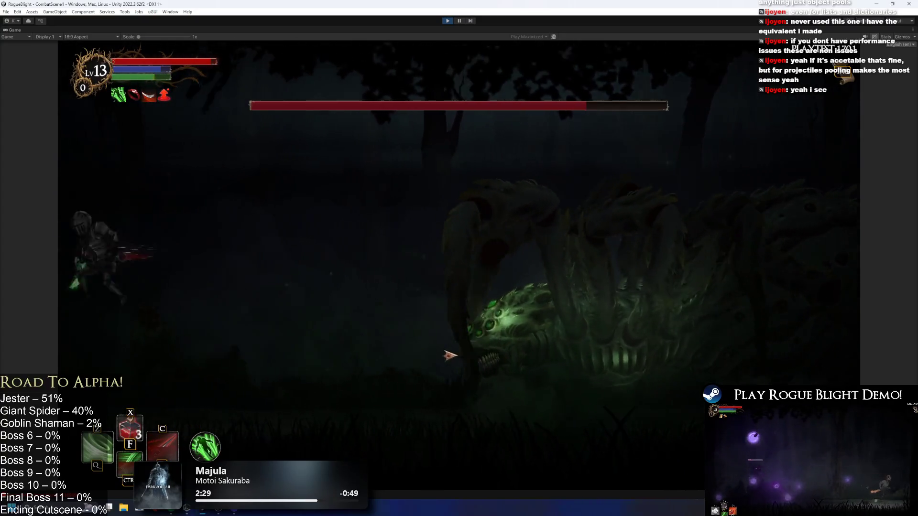
key("d")
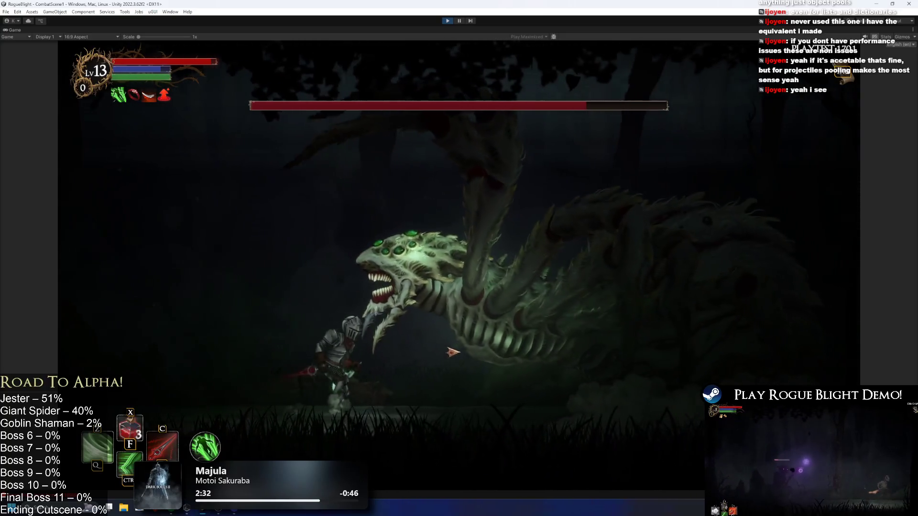
left_click(453, 352)
key("a")
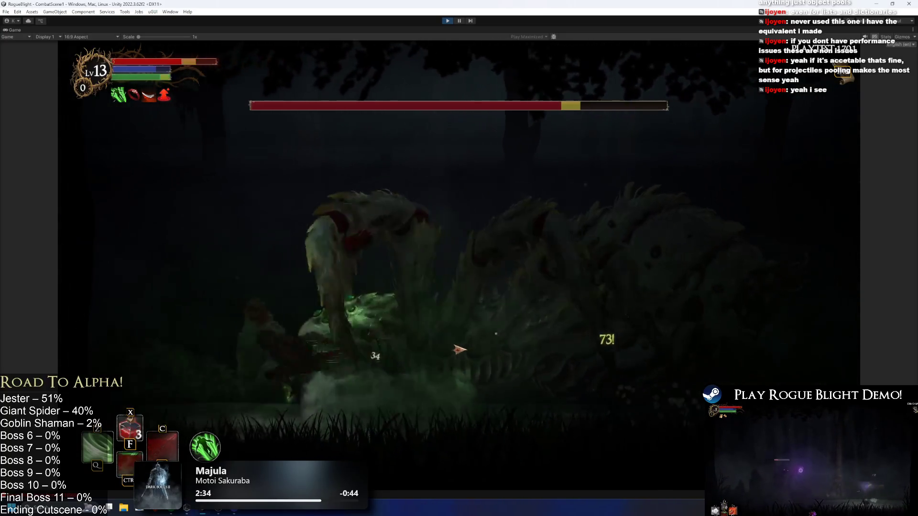
key("d")
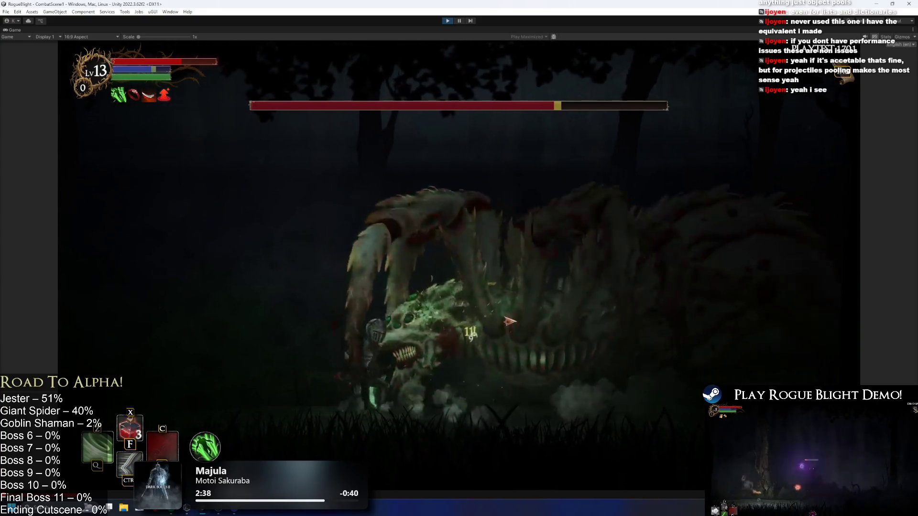
key("a")
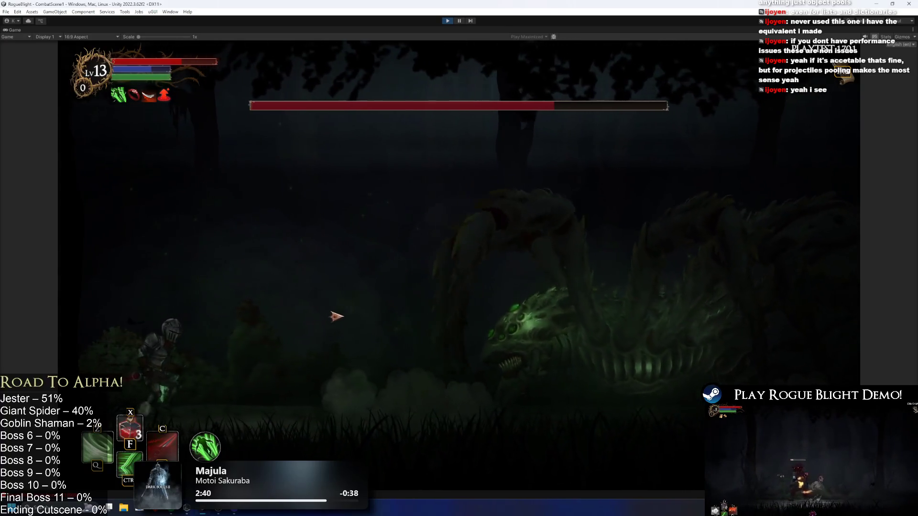
- Hit the boss with the Z ring, C red slash and Space green slash skills, then pause
key("z")
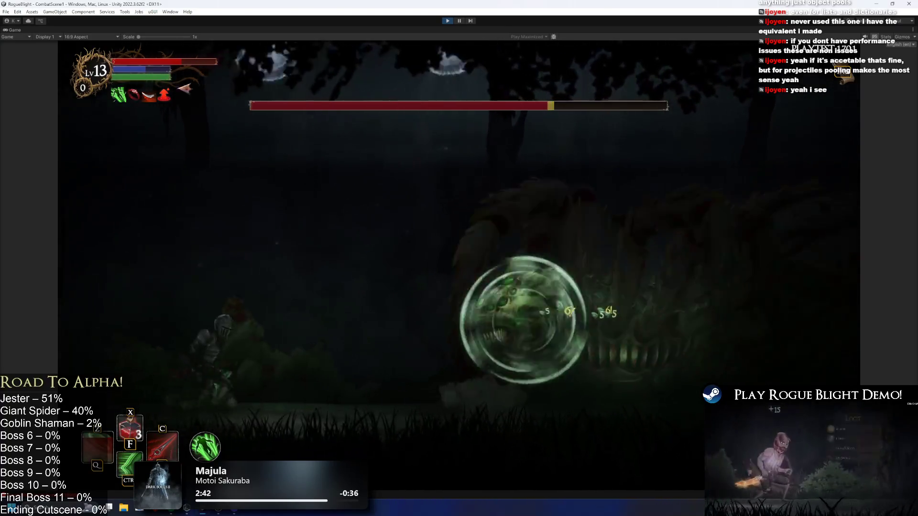
key("d")
key("a")
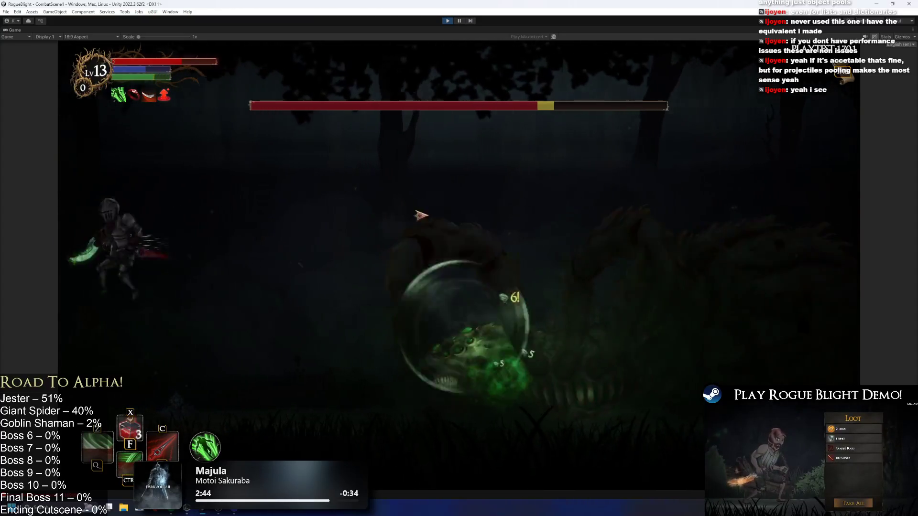
key("c")
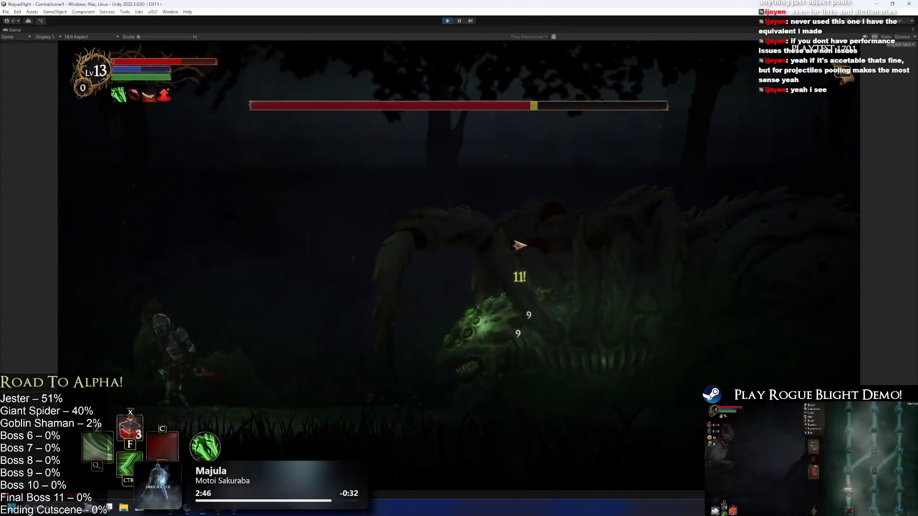
key("d")
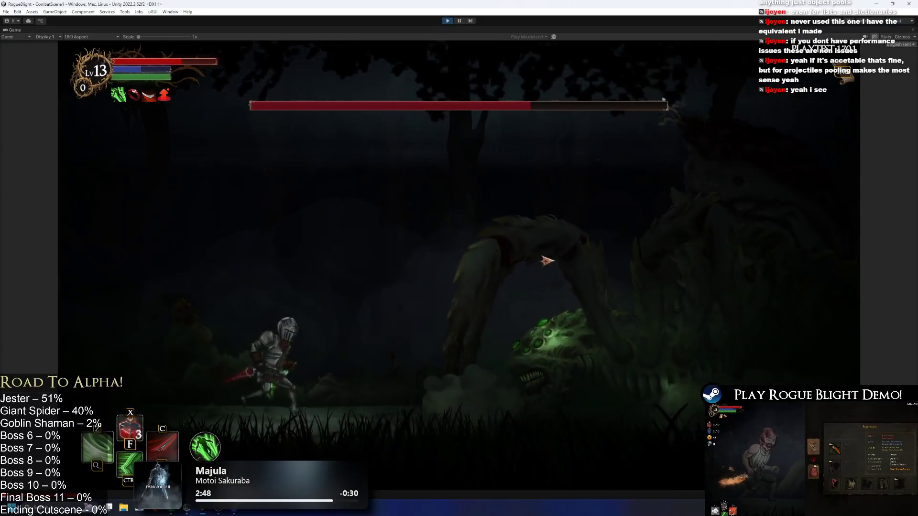
key("a")
key("d")
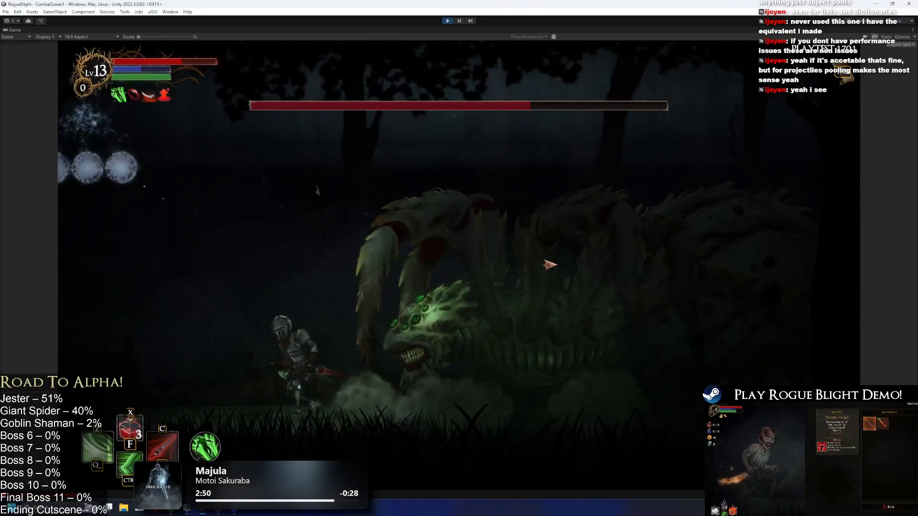
key("a")
key("space")
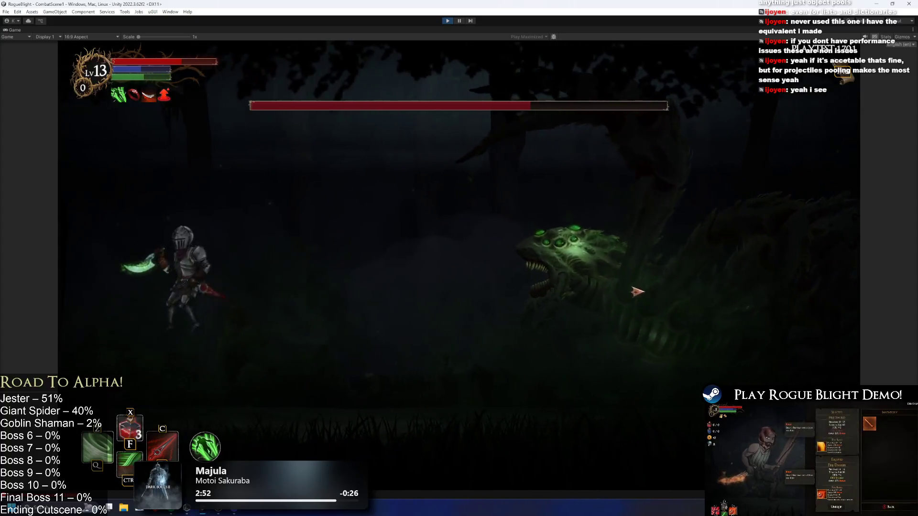
key("Escape")
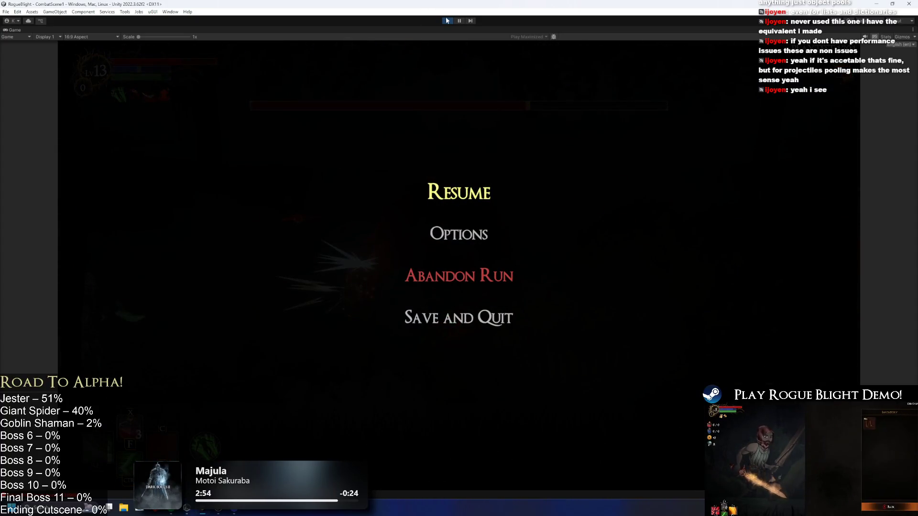
- Stop the playtest with the toolbar Play button to return to editing
left_click(447, 20)
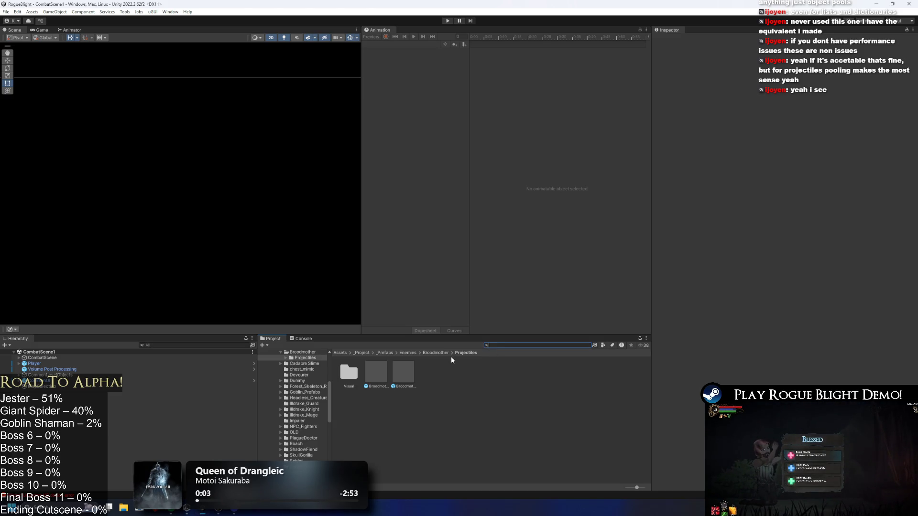
- Select the Broodmother prefab and collapse its Enemy Action Controller and Slow Projectile entries
left_click(431, 353)
left_click(382, 375)
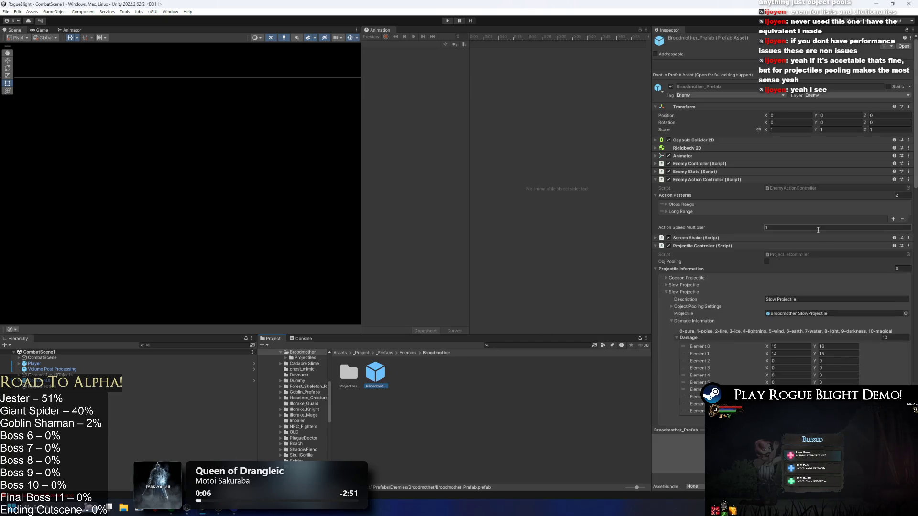
left_click(739, 182)
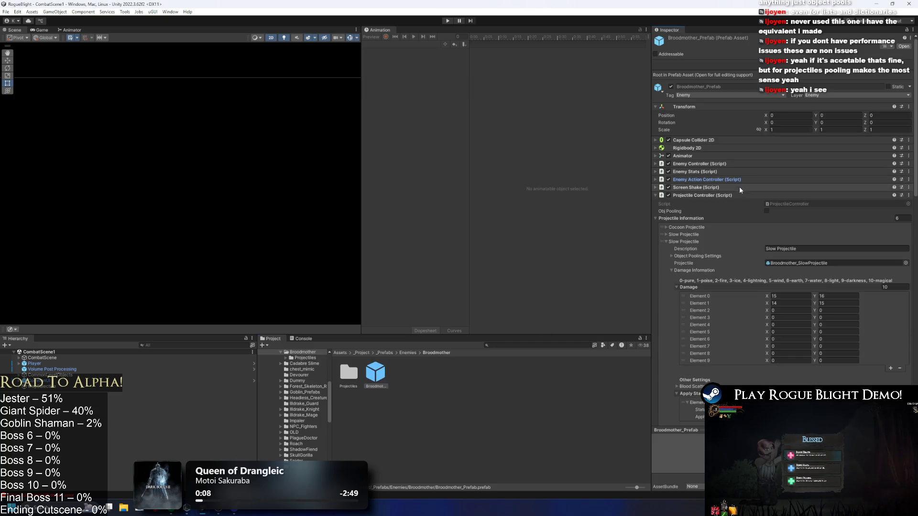
left_click(695, 242)
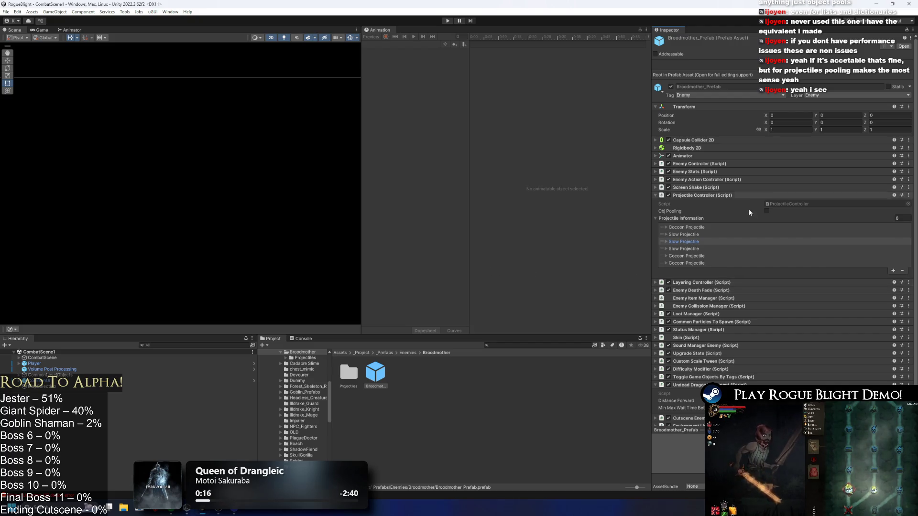
- Enable Obj Pooling to inspect Cocoon Projectile capacities, then disable it, collapse the list and save
left_click(766, 211)
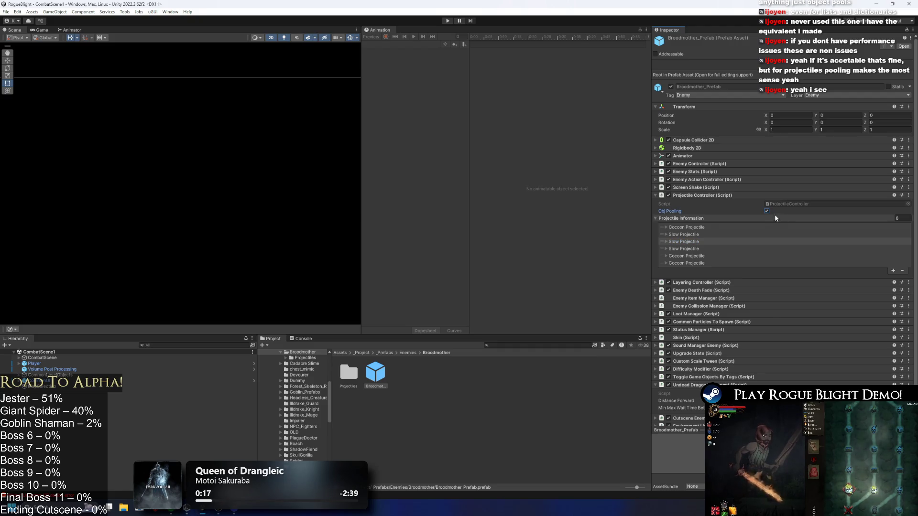
left_click(718, 227)
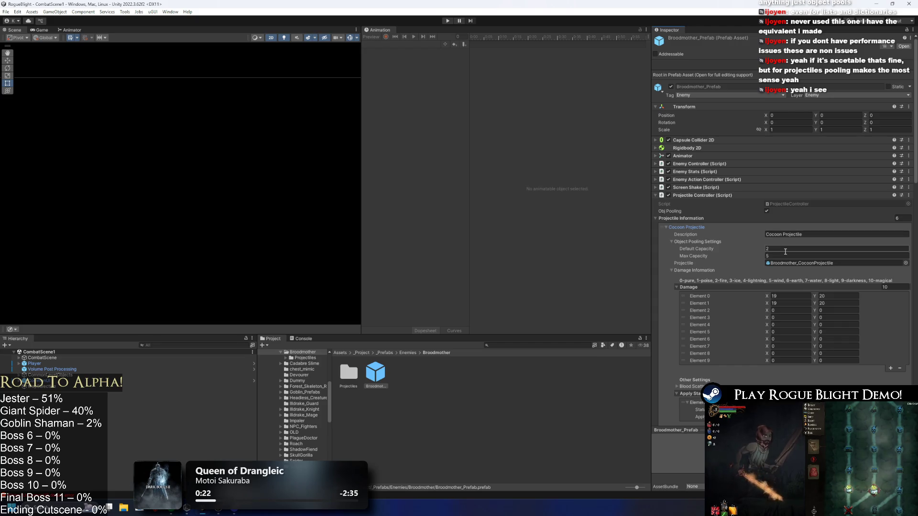
key("Tab")
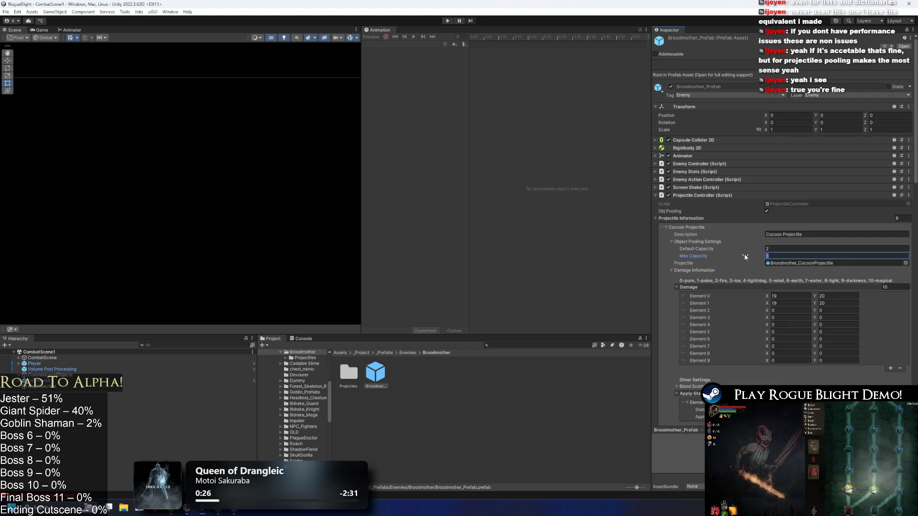
left_click(767, 210)
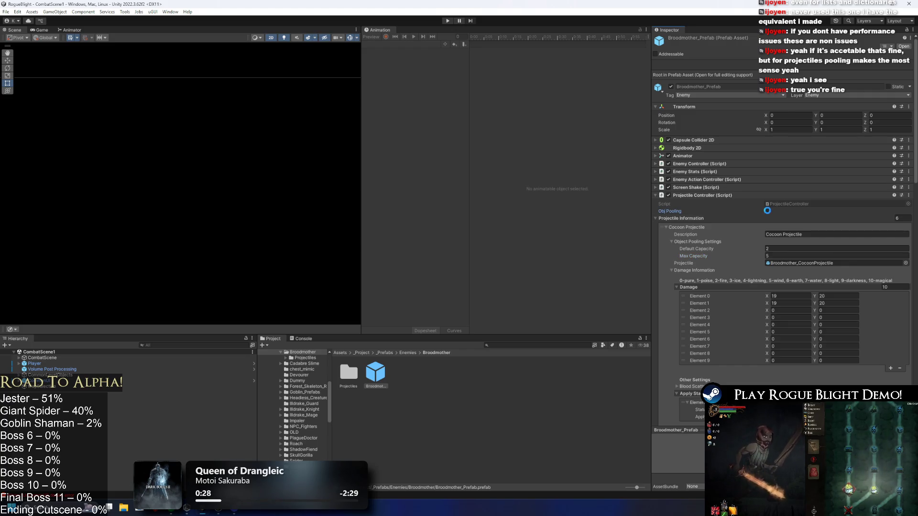
left_click(743, 217)
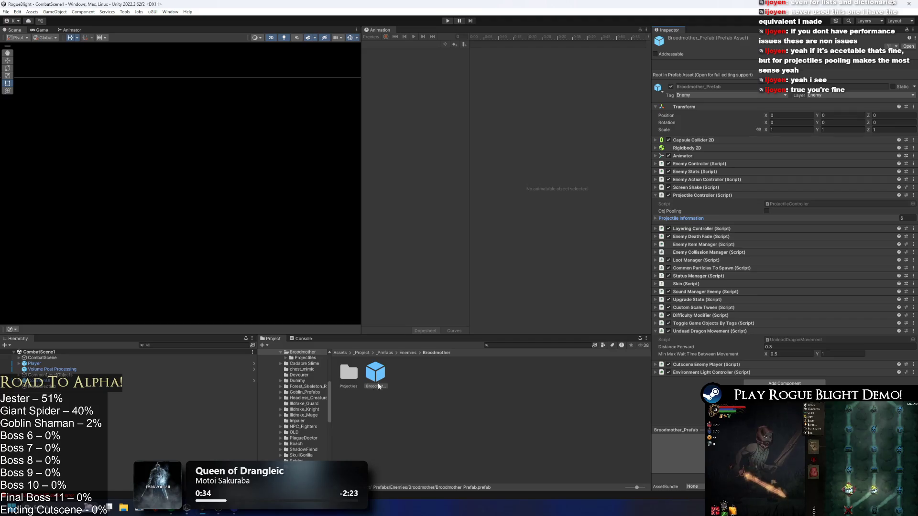
key("ctrl+s")
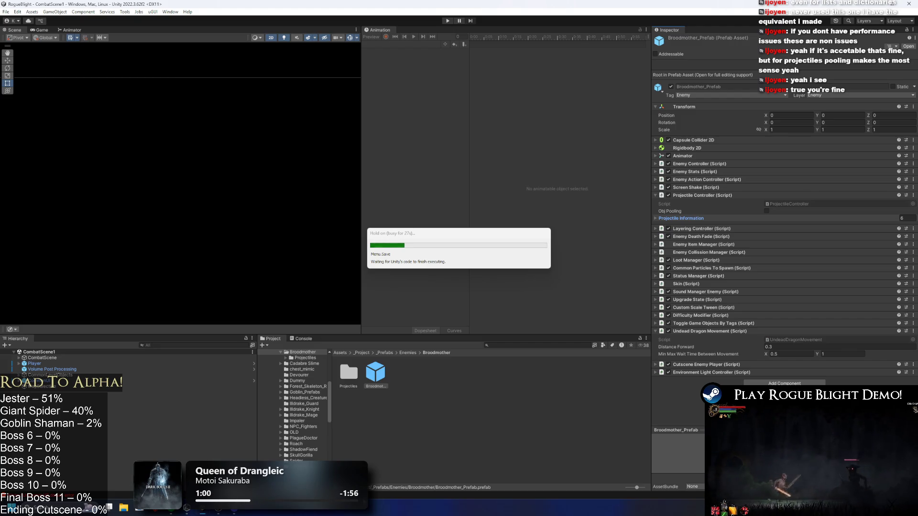
- Bring the Discord Rogue Blight project-updates thread to the front
left_click(241, 512)
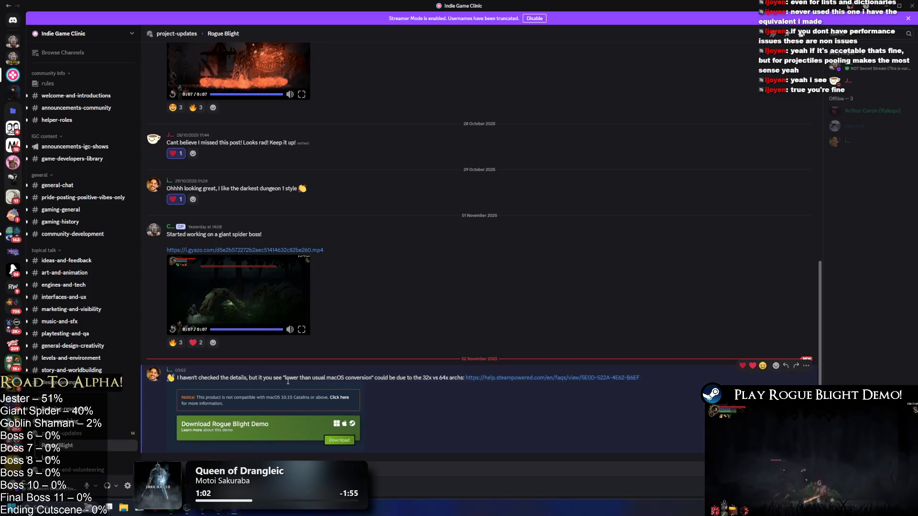
- View the enlarged Steam notice about macOS 10.15 Catalina incompatibility, then return to Unity's Edit menu
left_click(290, 409)
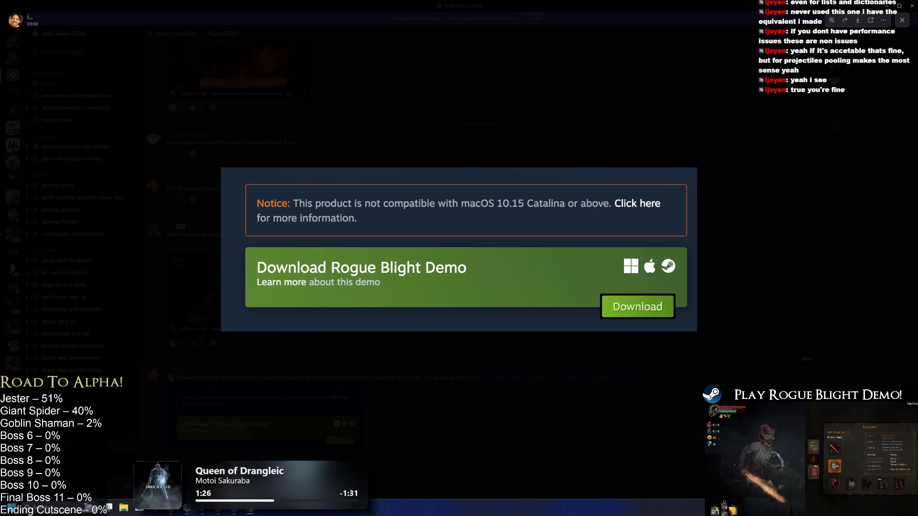
left_click(491, 92)
key("alt+Tab")
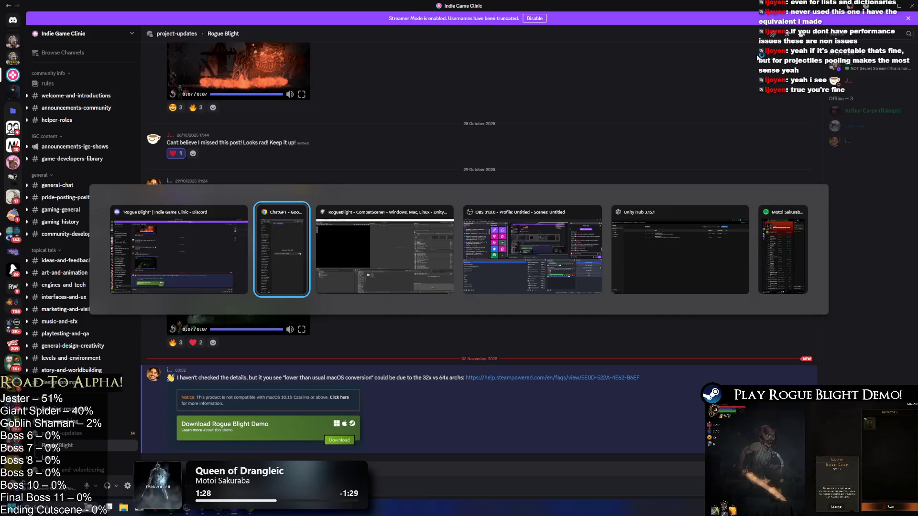
left_click(6, 11)
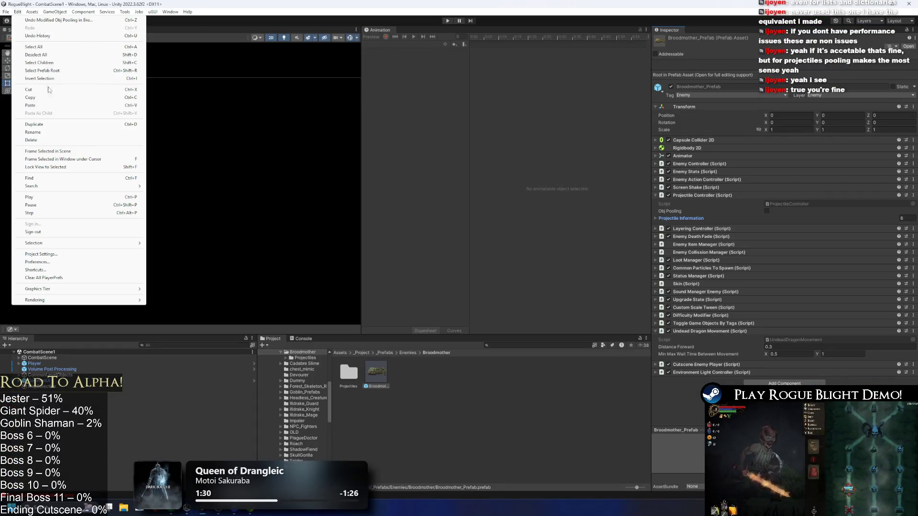
- Open Build Settings and try the Mac architecture options, leaving Intel 64-bit selected
left_click(28, 101)
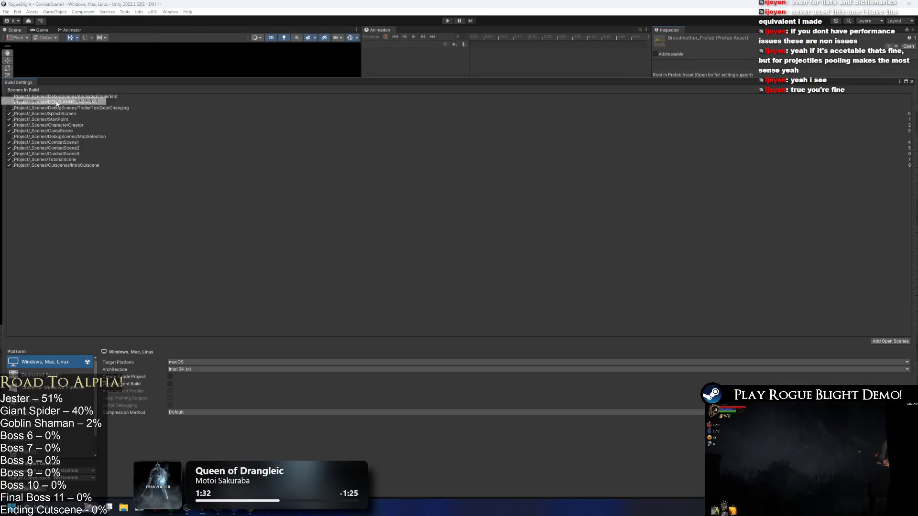
left_click(210, 369)
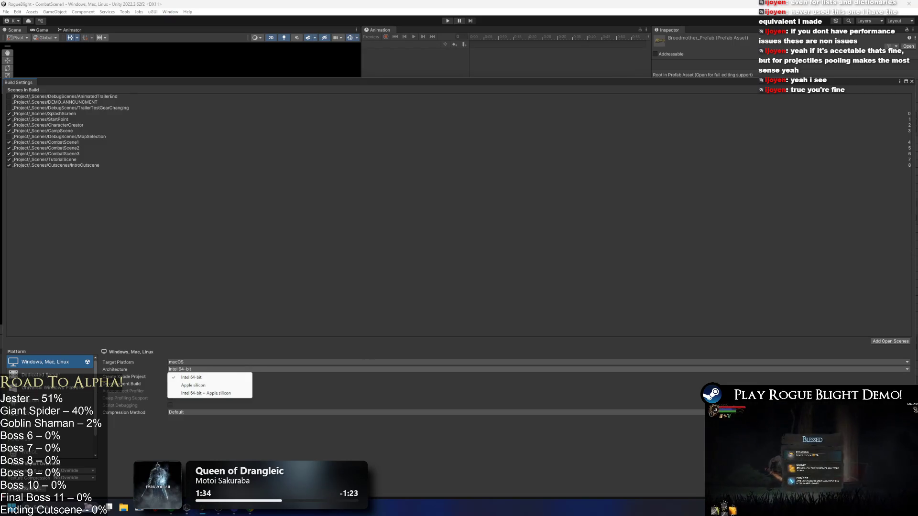
key("Escape")
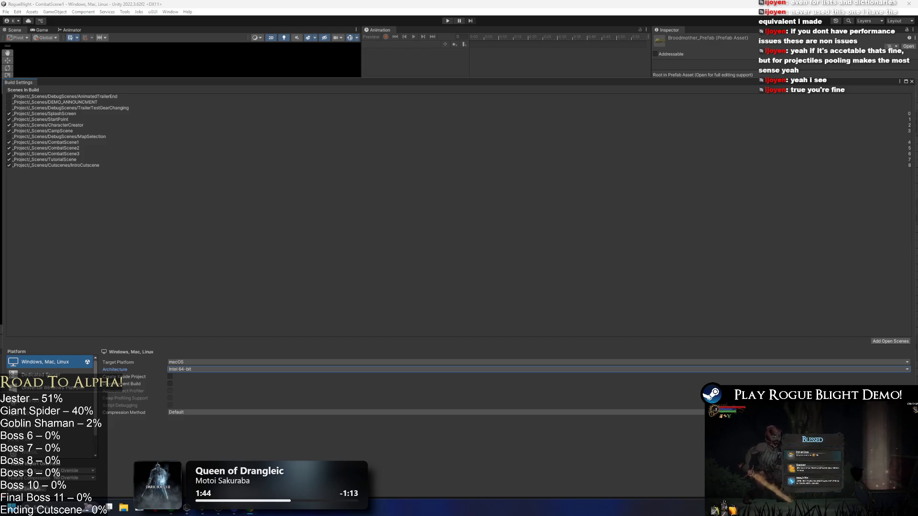
left_click(194, 369)
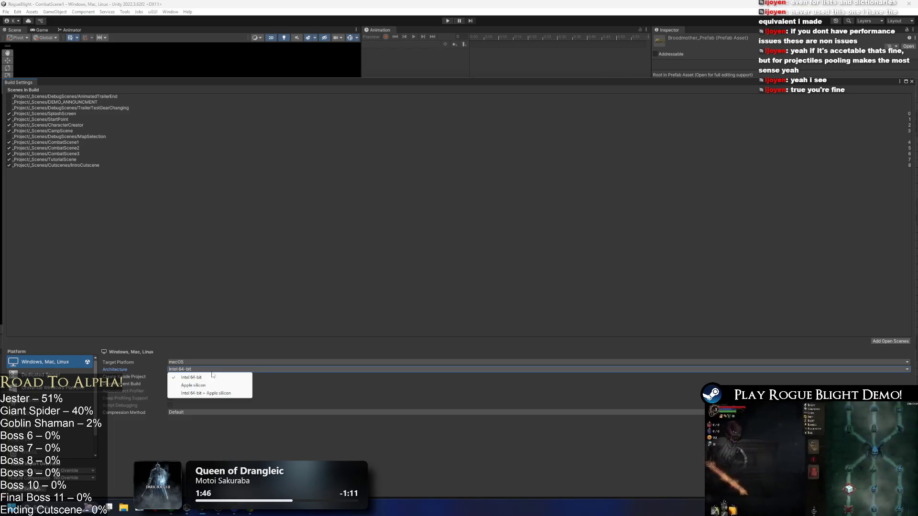
left_click(207, 377)
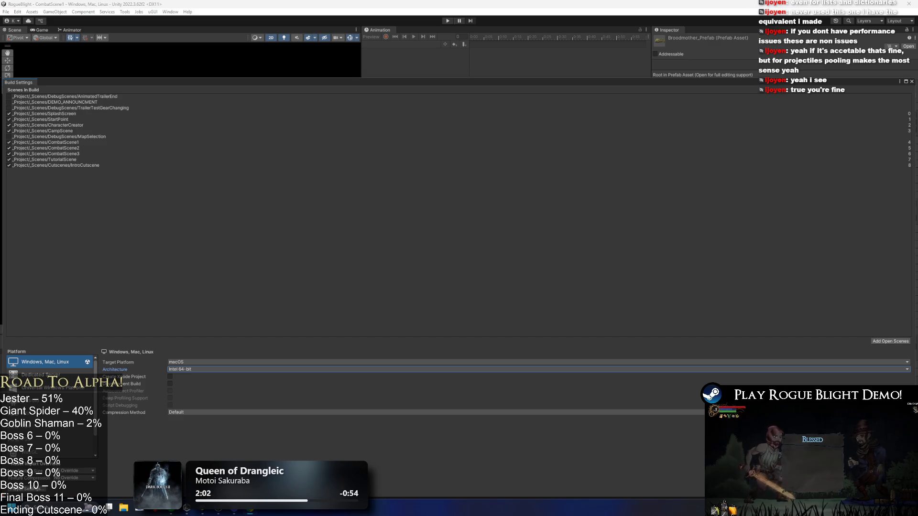
left_click(200, 370)
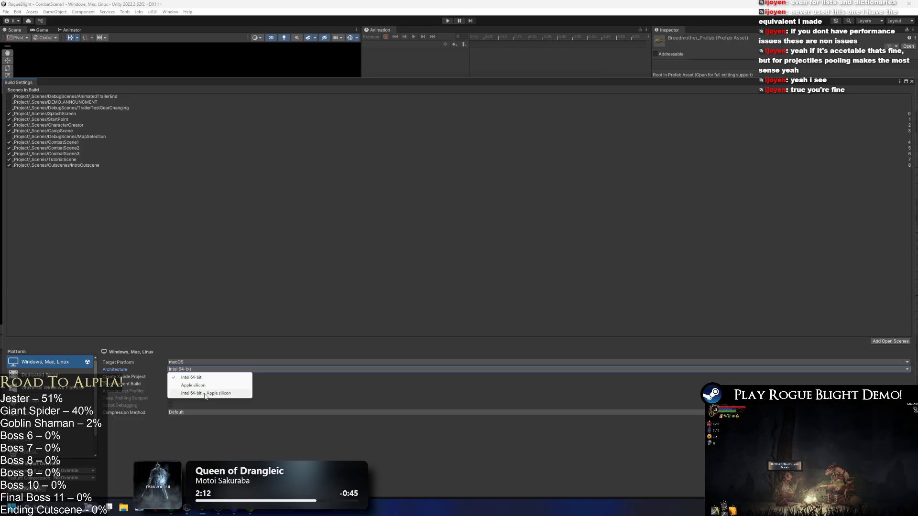
left_click(207, 394)
left_click(188, 372)
left_click(198, 384)
left_click(205, 370)
left_click(199, 376)
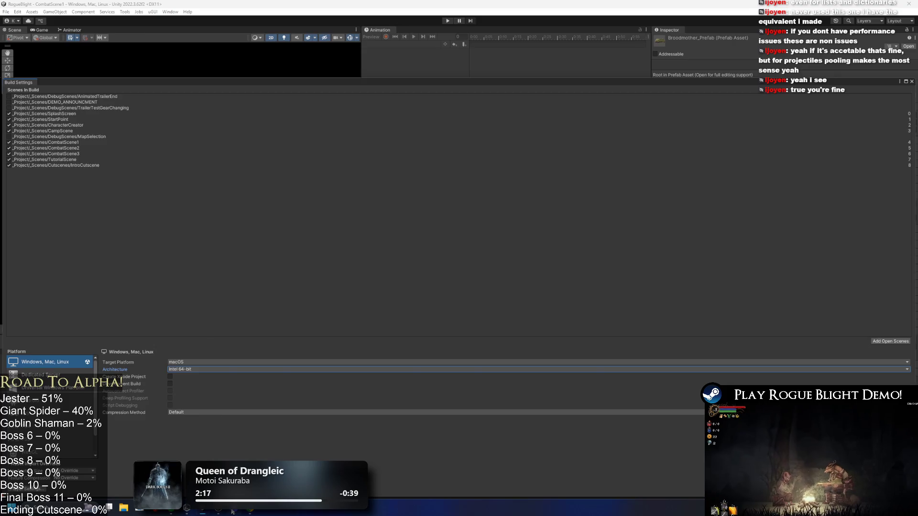
- Launch Unity Hub by searching 'uni' in Windows search
key("alt+Tab")
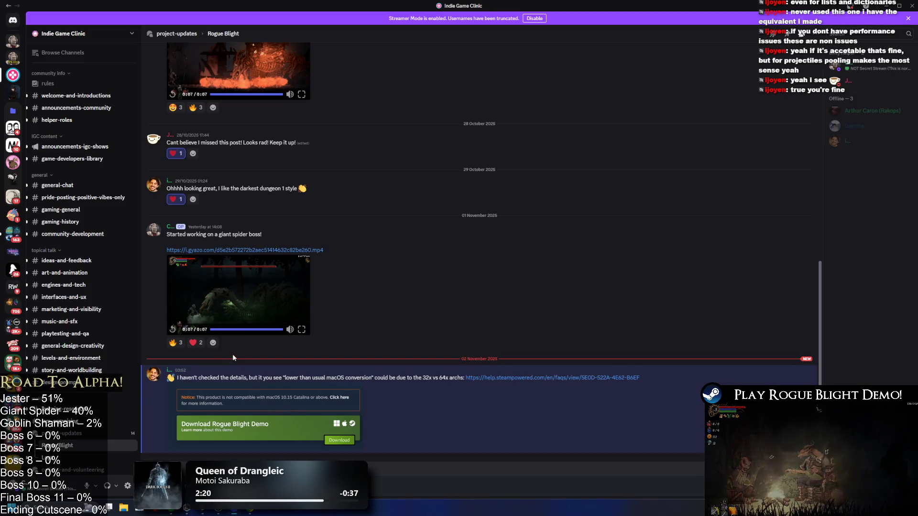
key("alt+Tab")
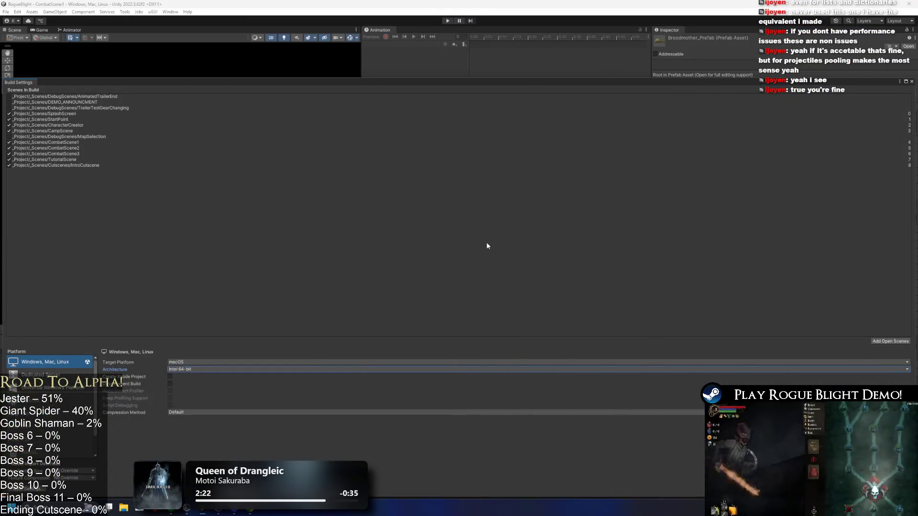
key("super")
type("uni")
key("Return")
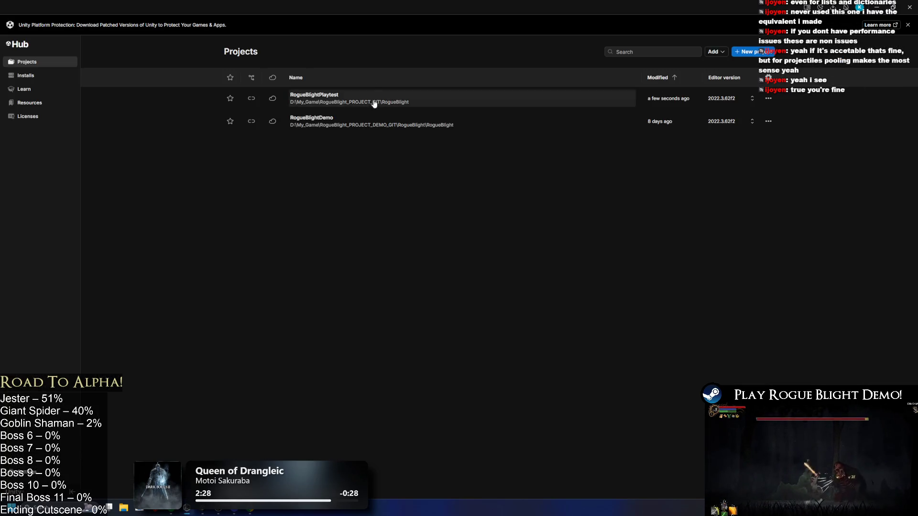
- Restore the Unity Hub window and launch RogueBlightDemo from the Projects list
left_click(893, 7)
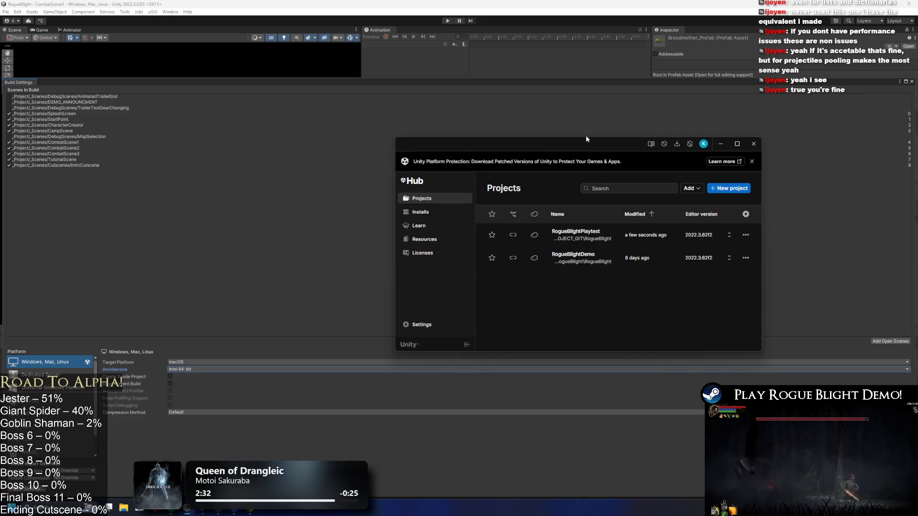
double_click(584, 140)
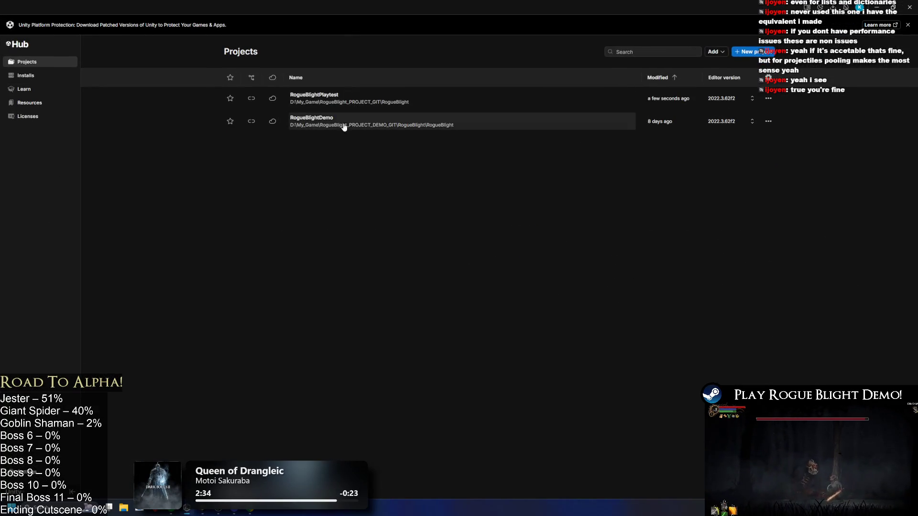
left_click(377, 123)
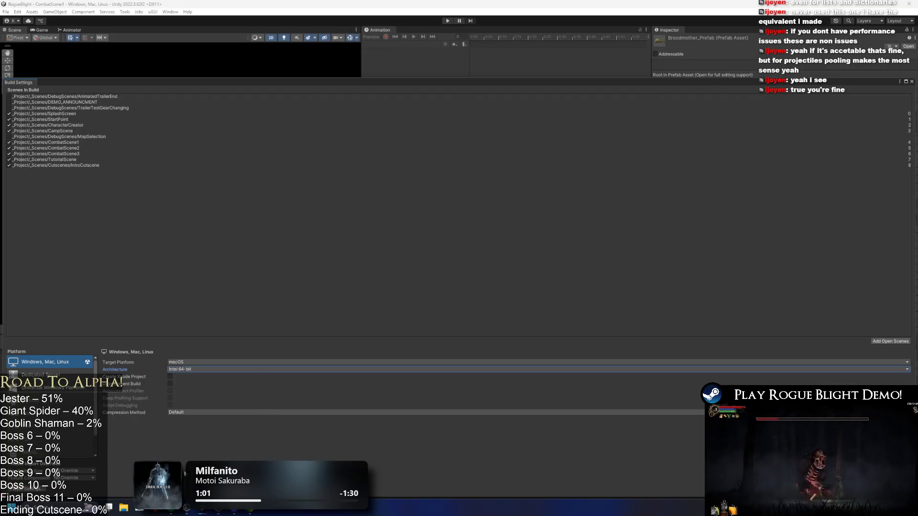
- Change the Build Settings target platform from macOS to Windows, triggering a reimport
left_click(190, 372)
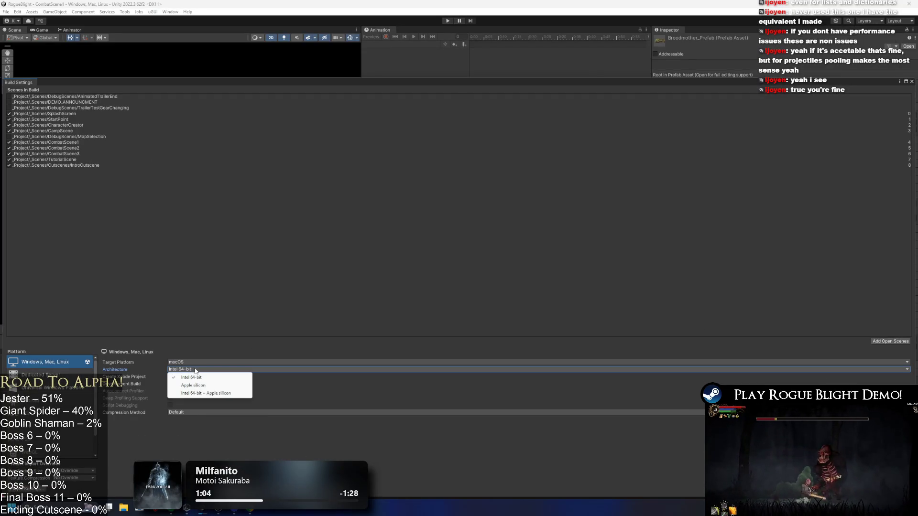
left_click(191, 362)
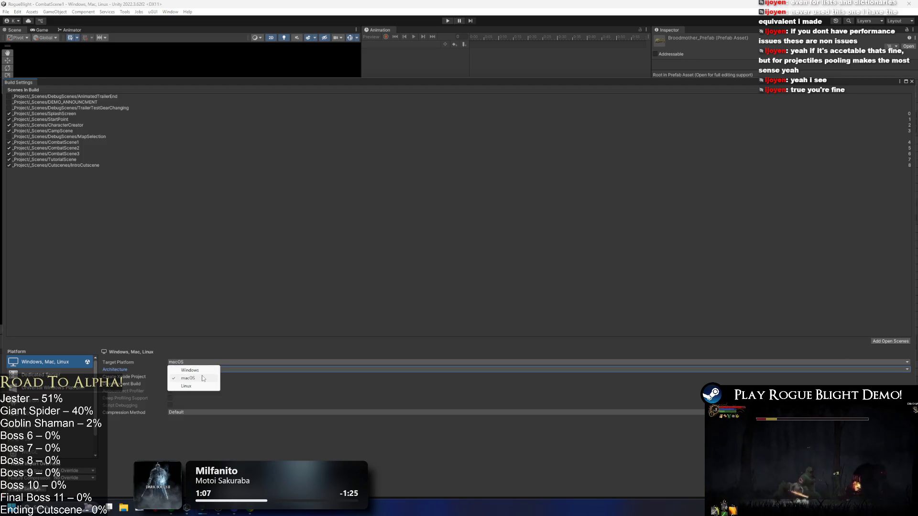
left_click(199, 371)
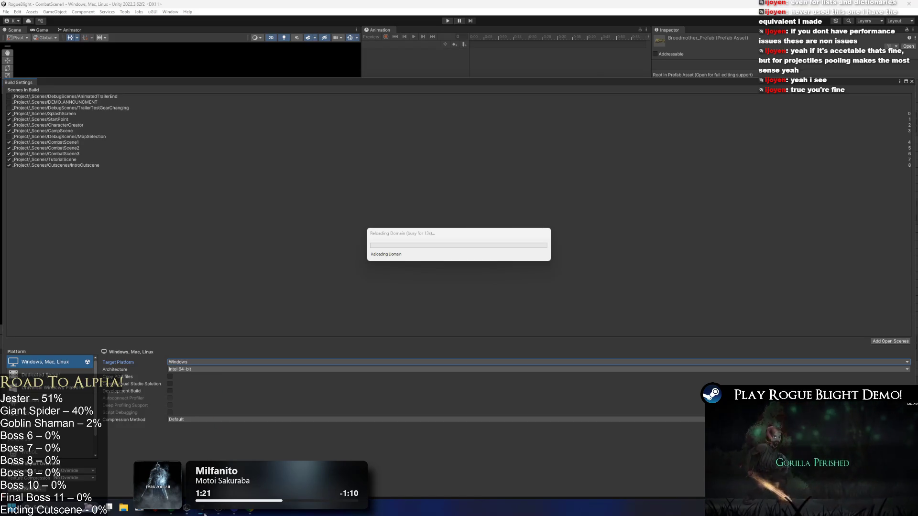
mouse_move(186, 508)
mouse_move(201, 454)
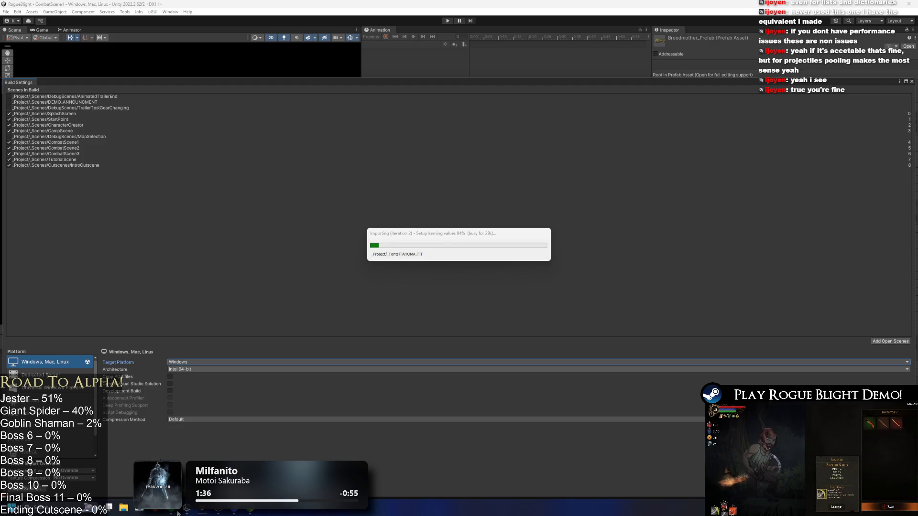
- Leave the desktop peek to bring back the reimported Unity editor showing Broodmother_Prefab
mouse_move(172, 451)
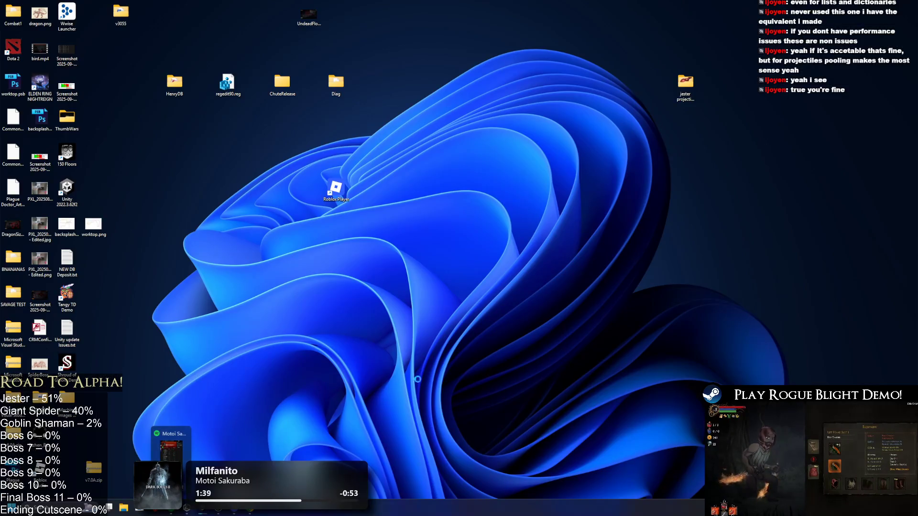
key("XF86AudioNext")
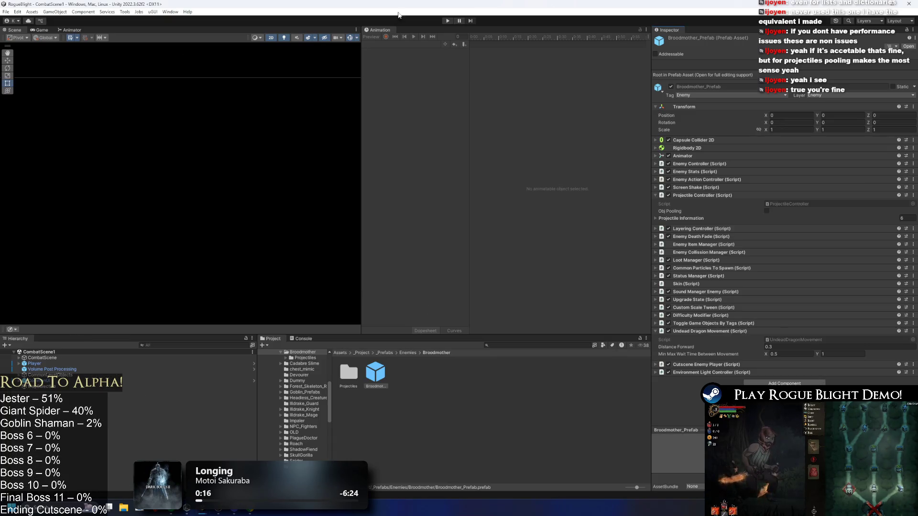
key("alt+Tab")
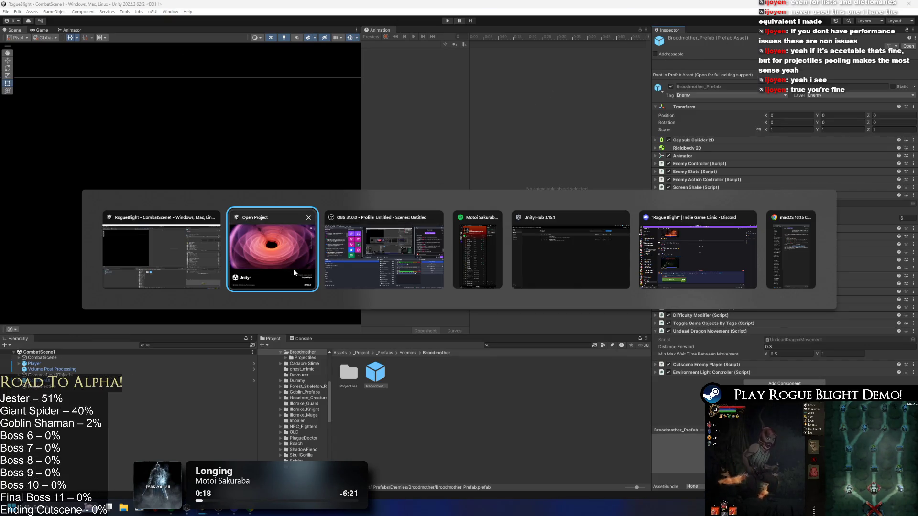
left_click(294, 272)
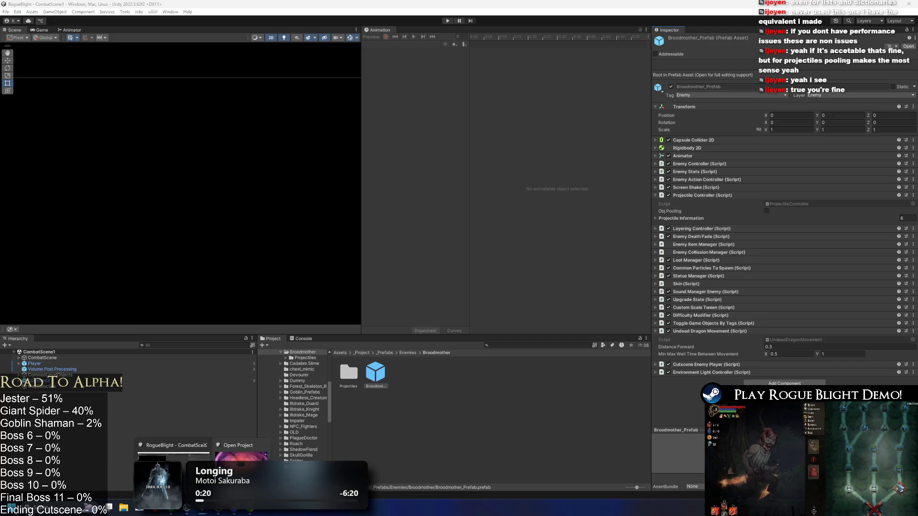
mouse_move(241, 463)
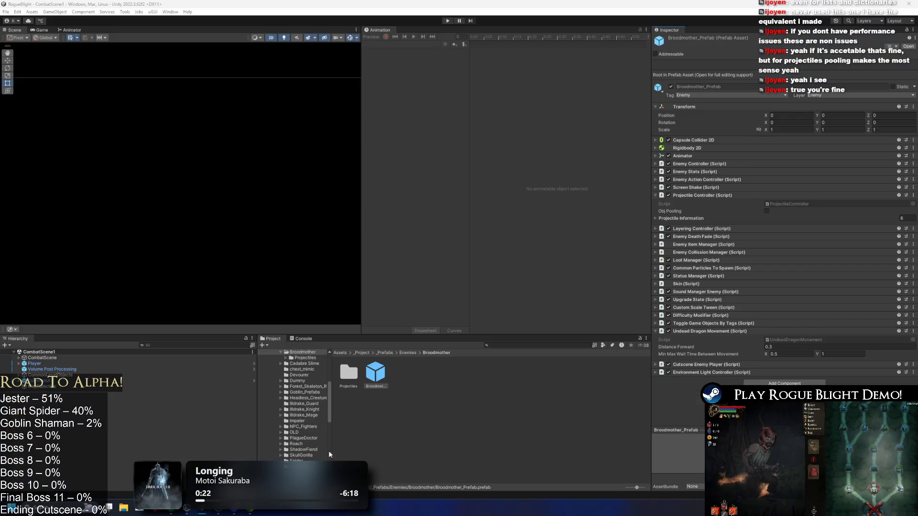
left_click(233, 512)
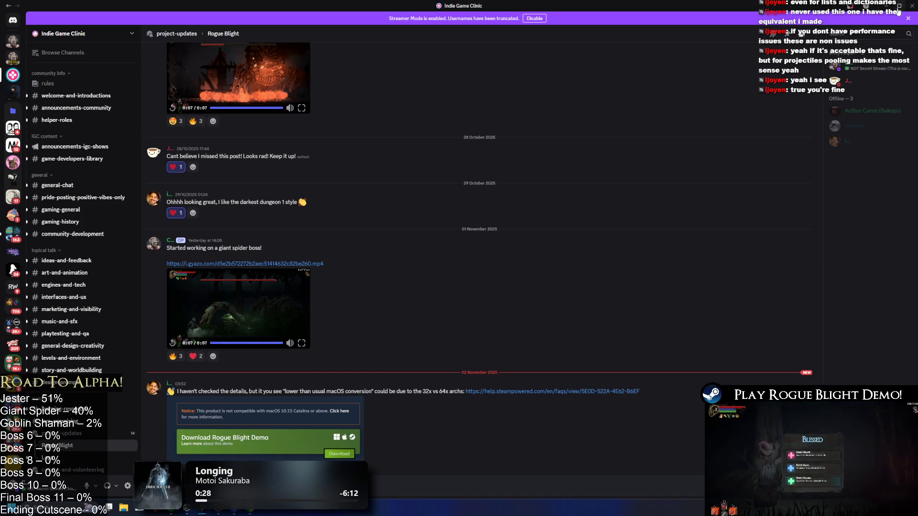
key("alt+Tab")
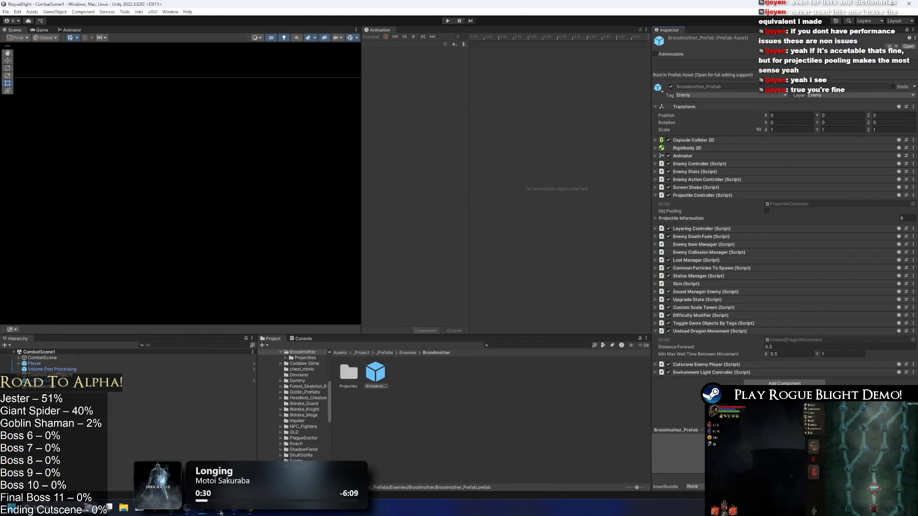
mouse_move(186, 508)
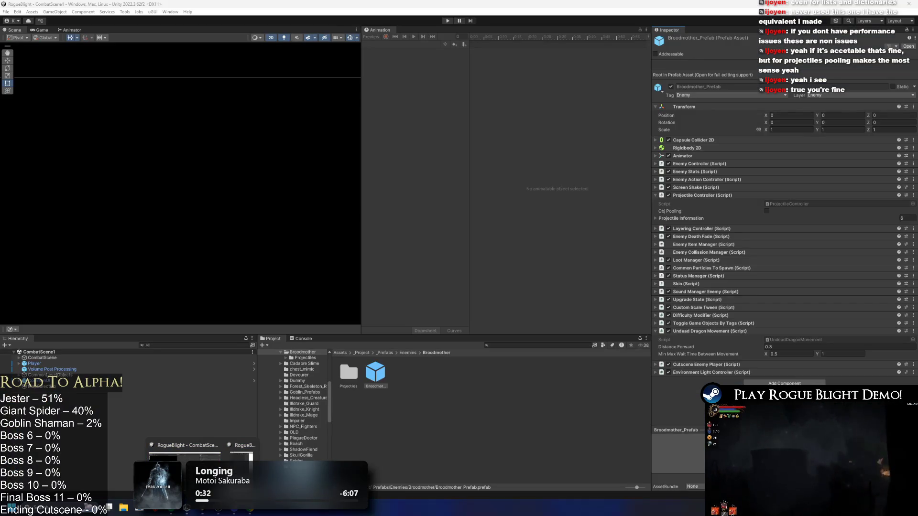
- In the StartPoint Unity window, change the Build Settings target platform, starting a script recompile
left_click(241, 453)
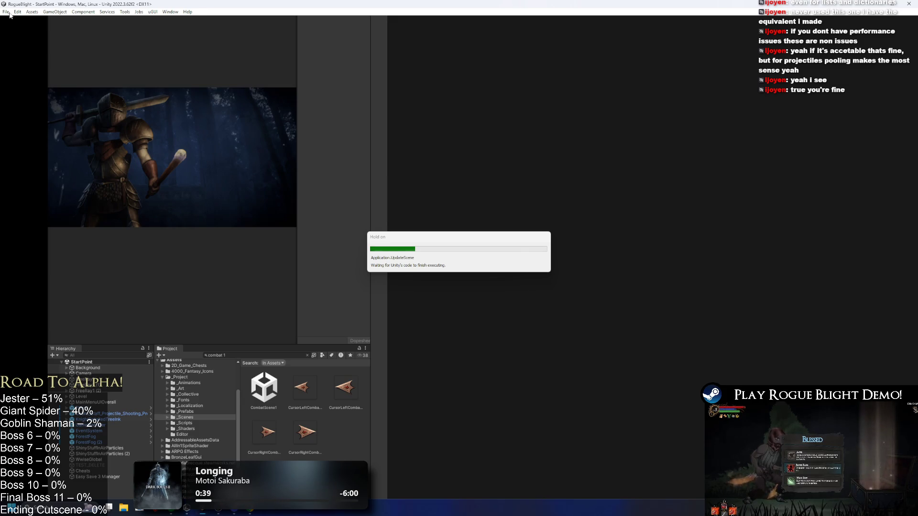
left_click(10, 13)
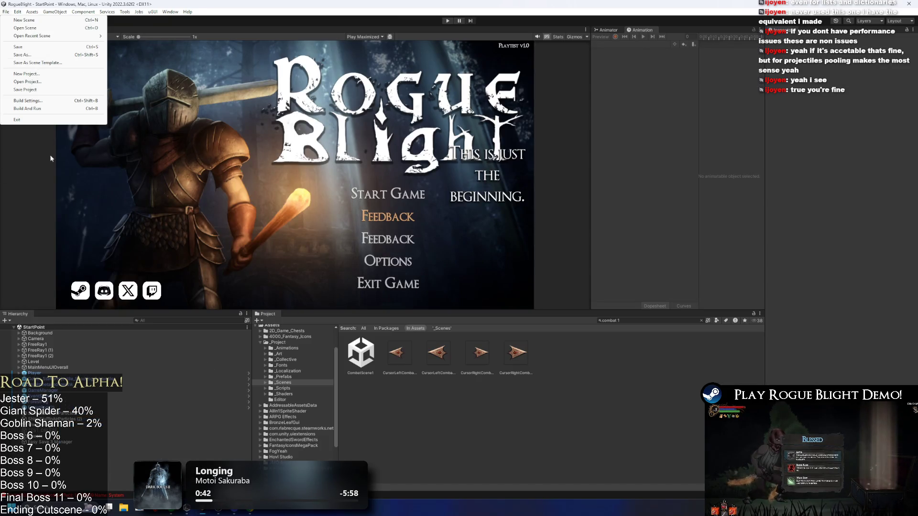
left_click(29, 100)
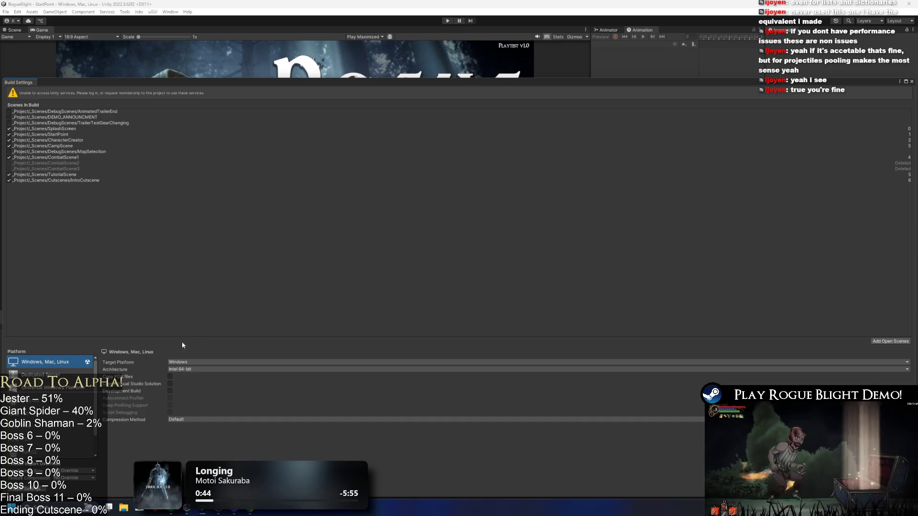
left_click(186, 362)
left_click(186, 369)
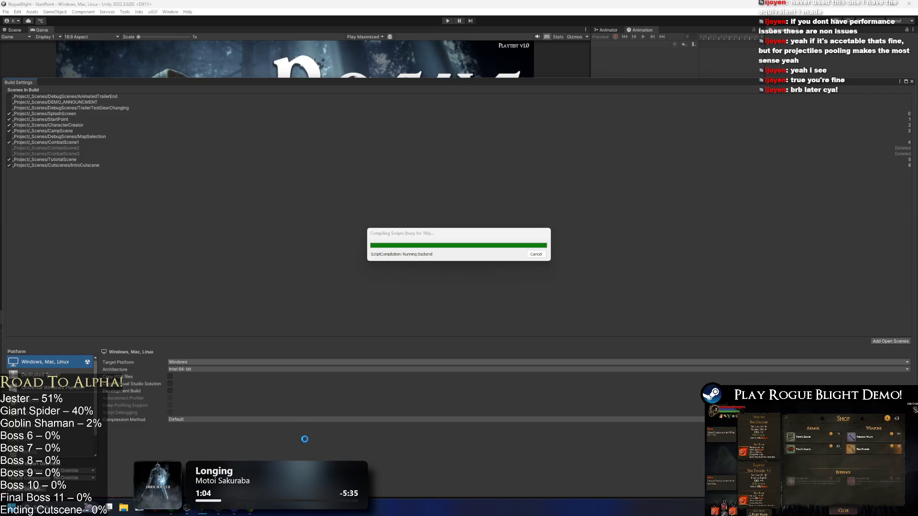
- Glance at Discord during compiling, then switch to the other Unity project window
left_click(238, 512)
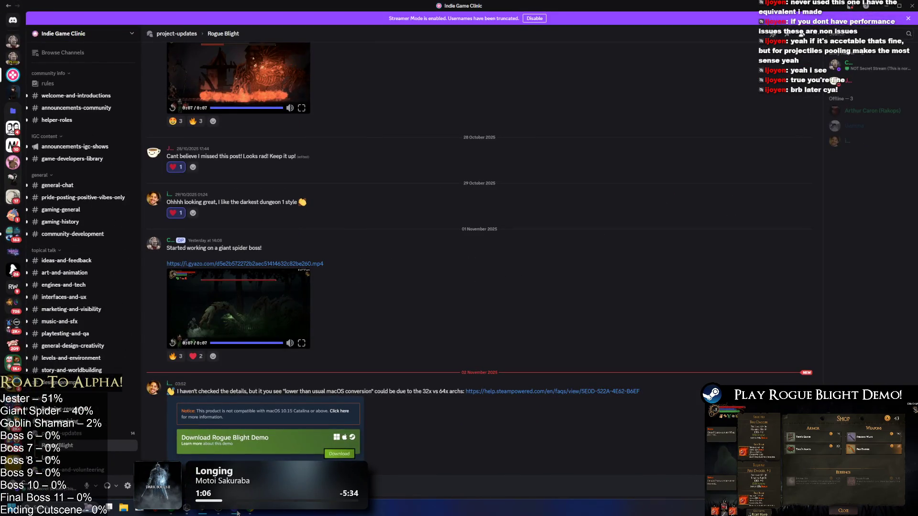
left_click(237, 512)
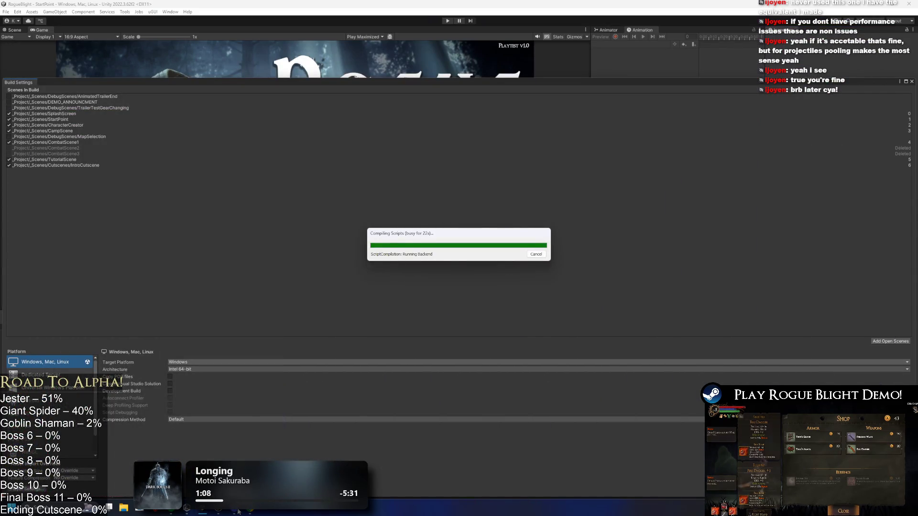
key("alt+Tab")
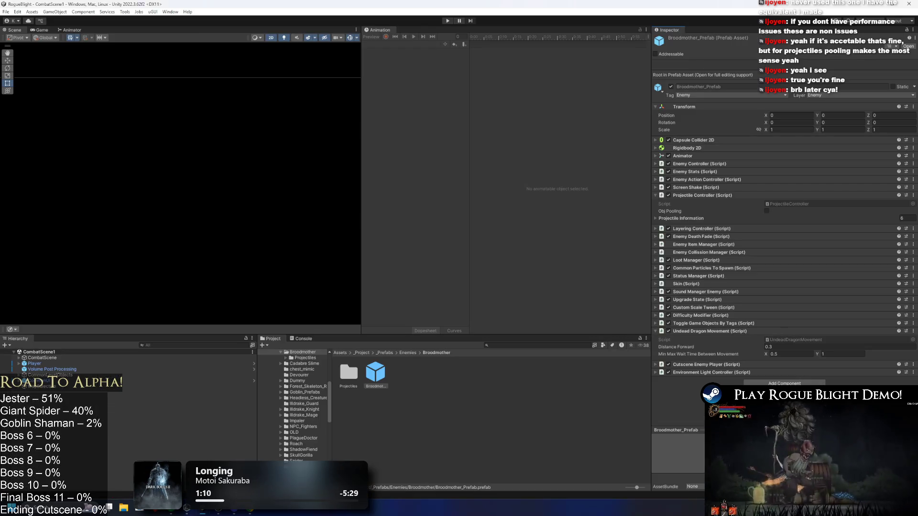
- Return to the StartPoint Build Settings, now targeting macOS on Intel 64-bit
mouse_move(203, 509)
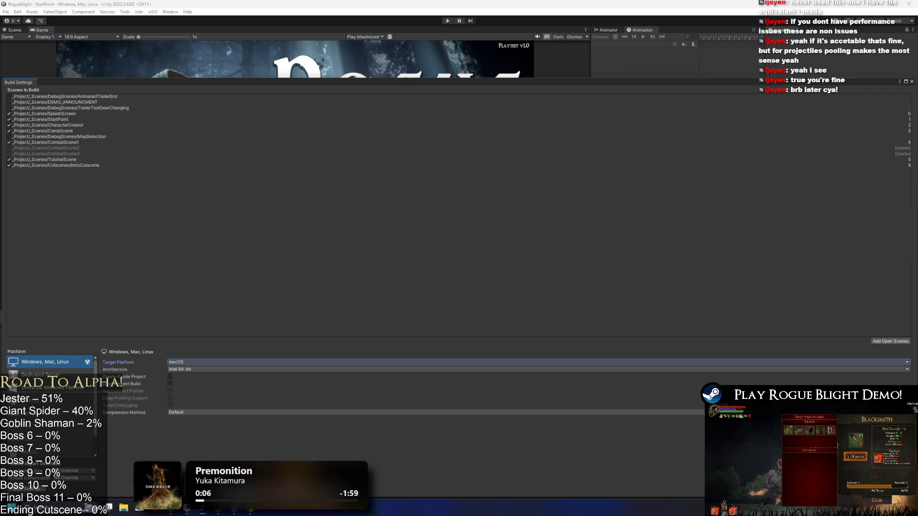
- Set the Mac architecture to Intel 64-bit + Apple silicon and start the macOS build
left_click(191, 369)
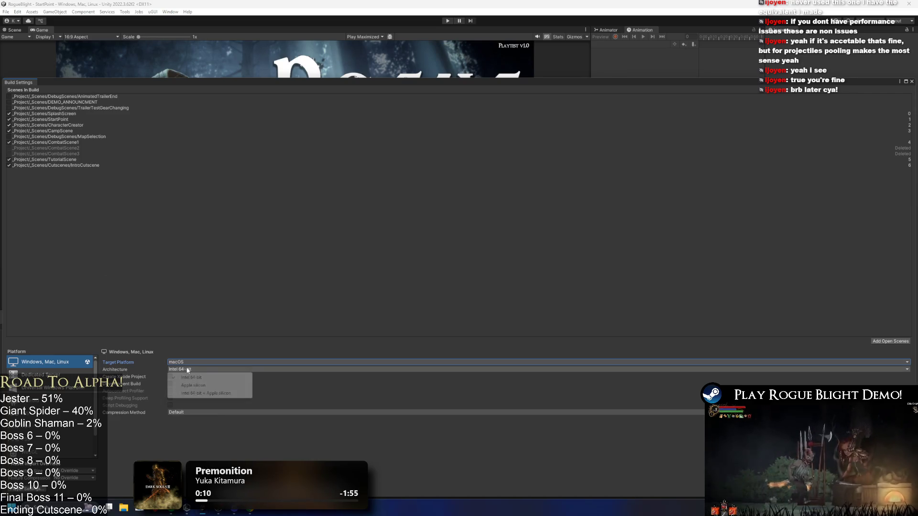
left_click(204, 393)
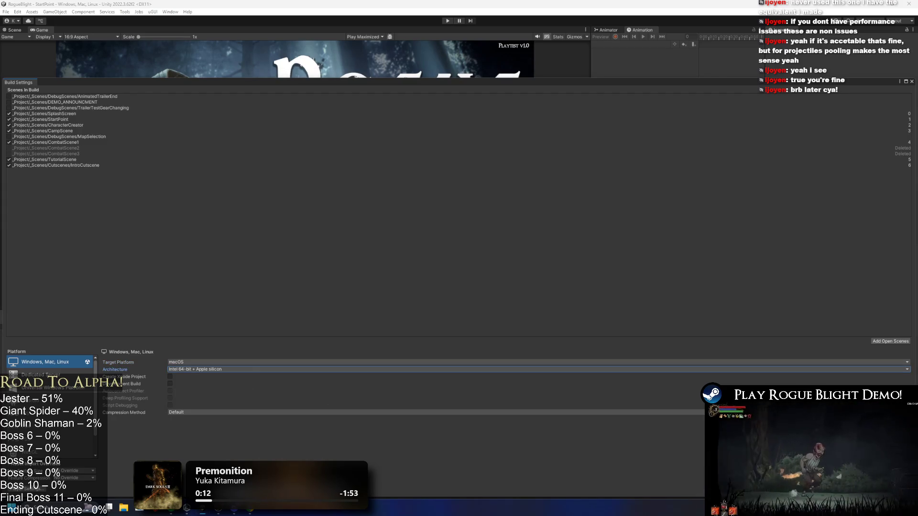
left_click(855, 489)
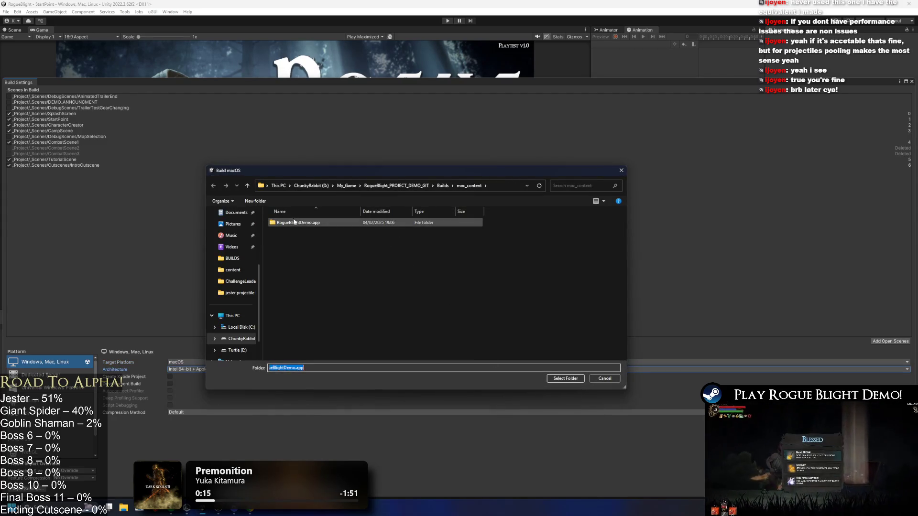
- Browse inside RogueBlightDemo.app's Contents, then pick RogueBlightDemo.app in mac_content as the build folder
double_click(344, 223)
key("alt+Up")
double_click(319, 226)
double_click(318, 224)
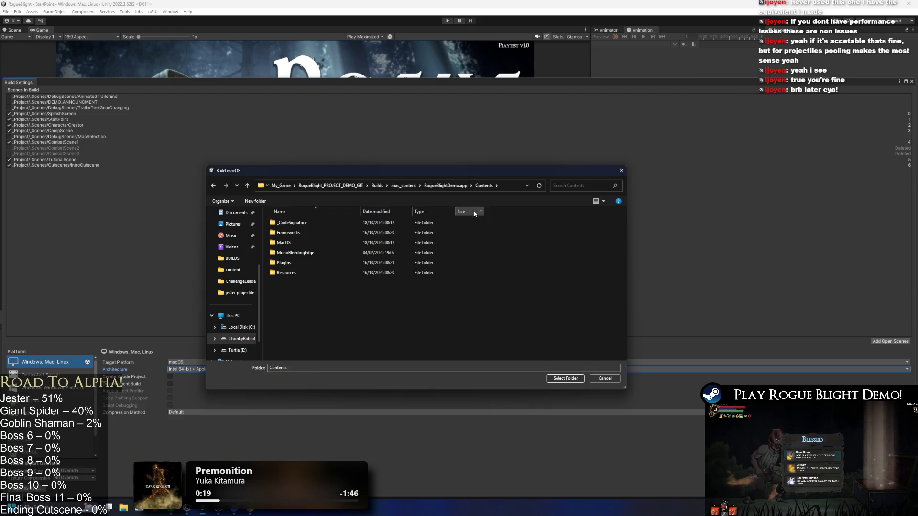
double_click(322, 242)
key("alt+Up")
key("alt+Up")
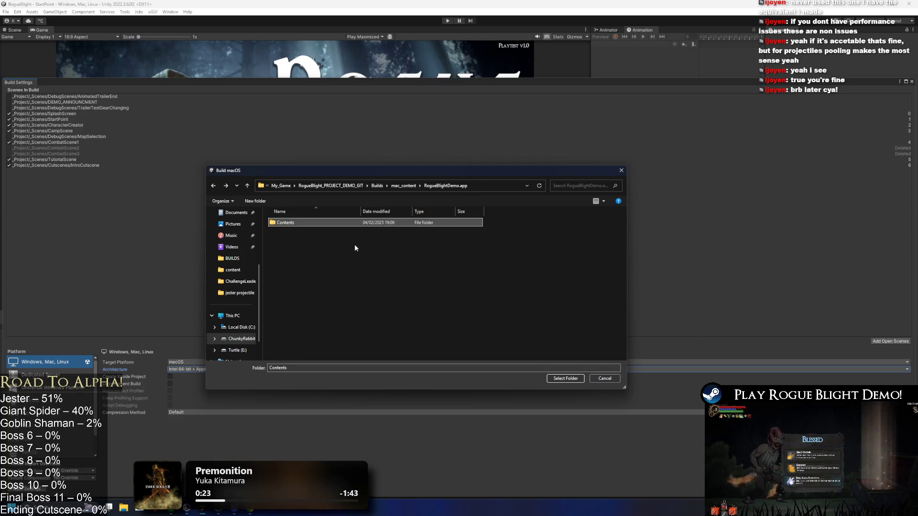
left_click(401, 186)
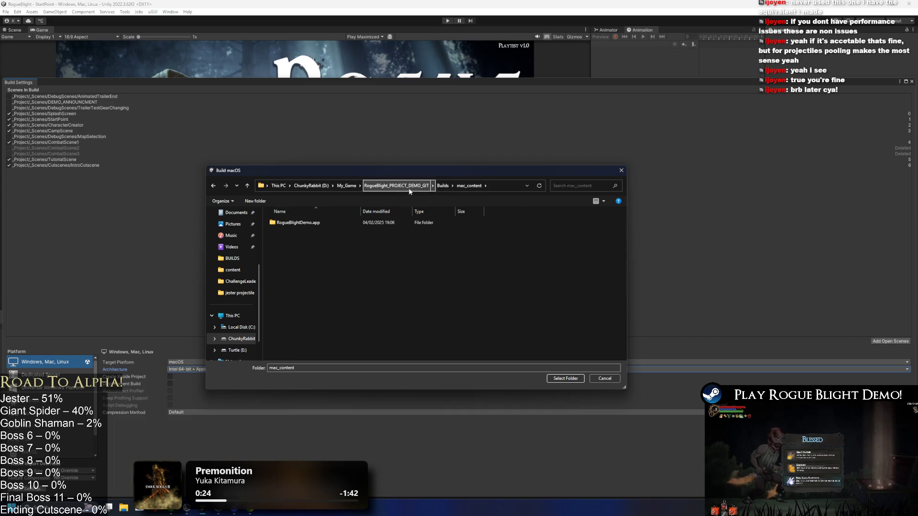
left_click(508, 185)
left_click(332, 221)
left_click(301, 223)
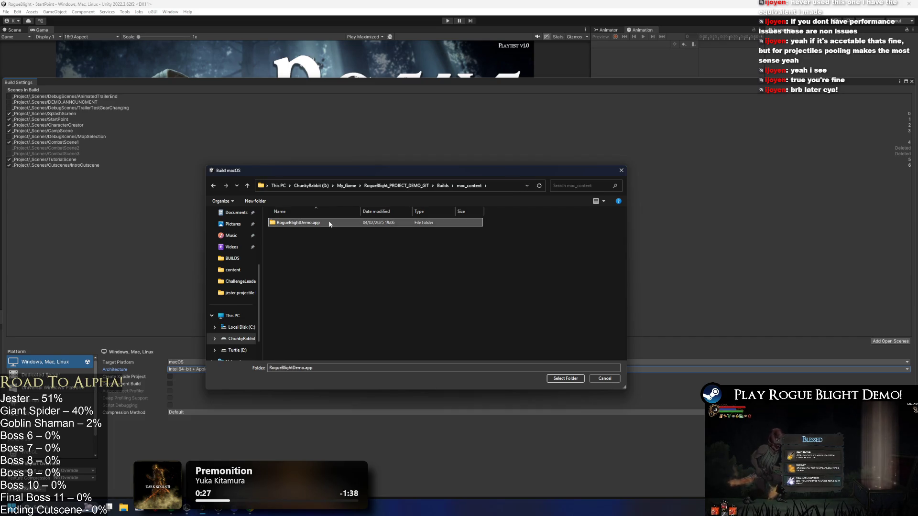
left_click(424, 424)
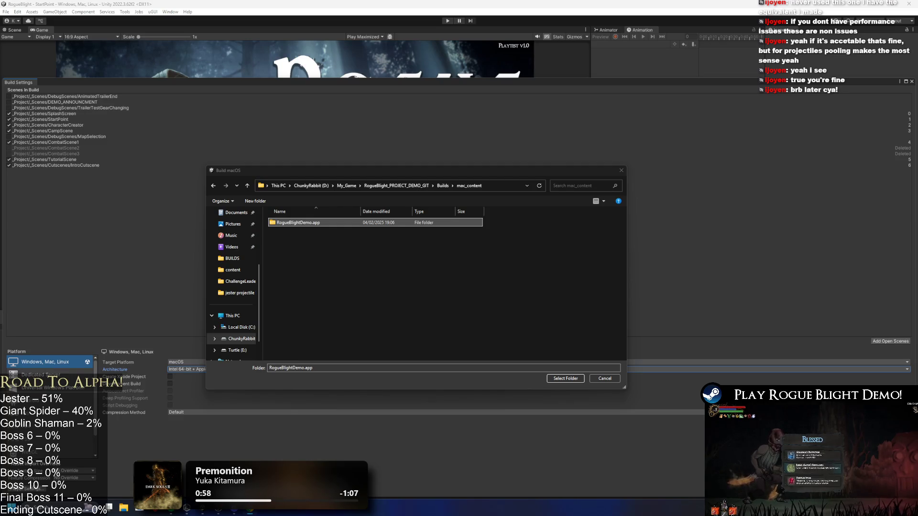
- Start a Windows search for File Explorer, then dismiss it
left_click(507, 188)
key("super")
type("fi")
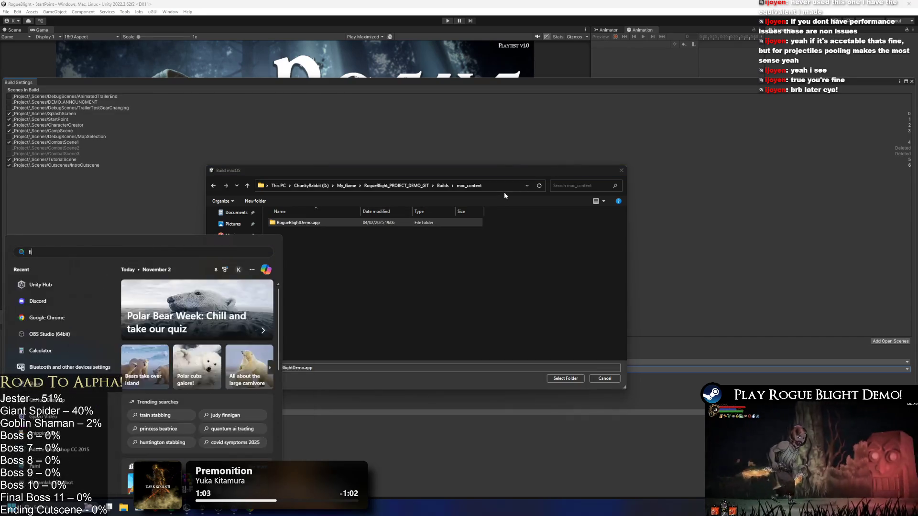
left_click(415, 80)
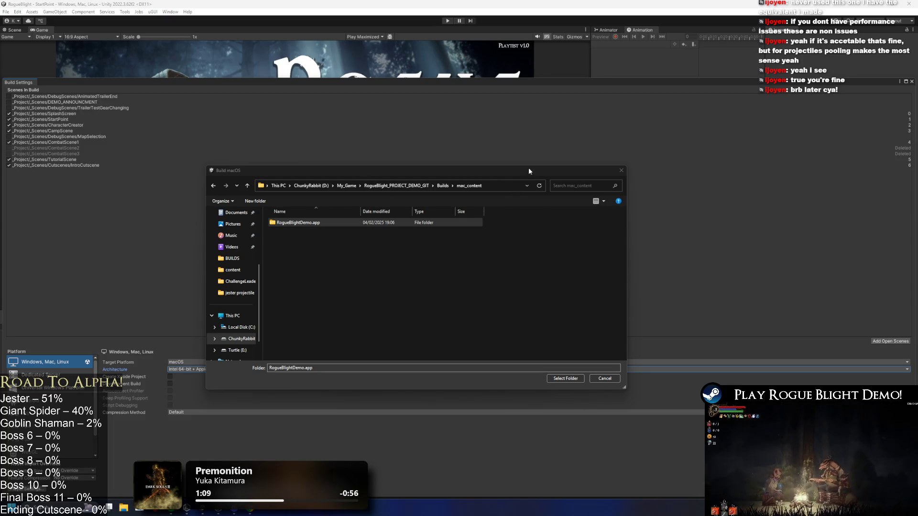
- Browse into RogueBlightDemo.app's empty Contents/MacOS folder, then switch to the code editor
left_click(352, 224)
double_click(342, 222)
double_click(291, 224)
double_click(299, 242)
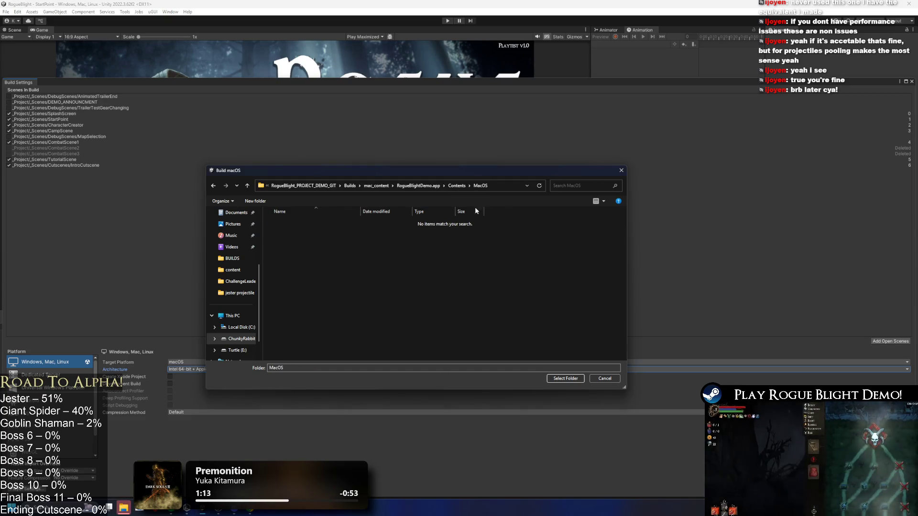
left_click(511, 185)
key("alt+Tab")
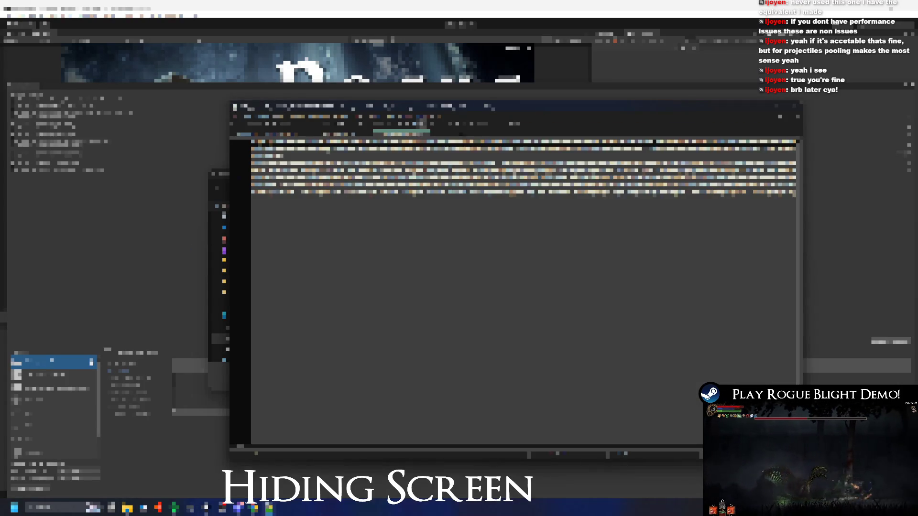
- Maximise the code editor and move the current script's tab to the leftmost position
double_click(625, 106)
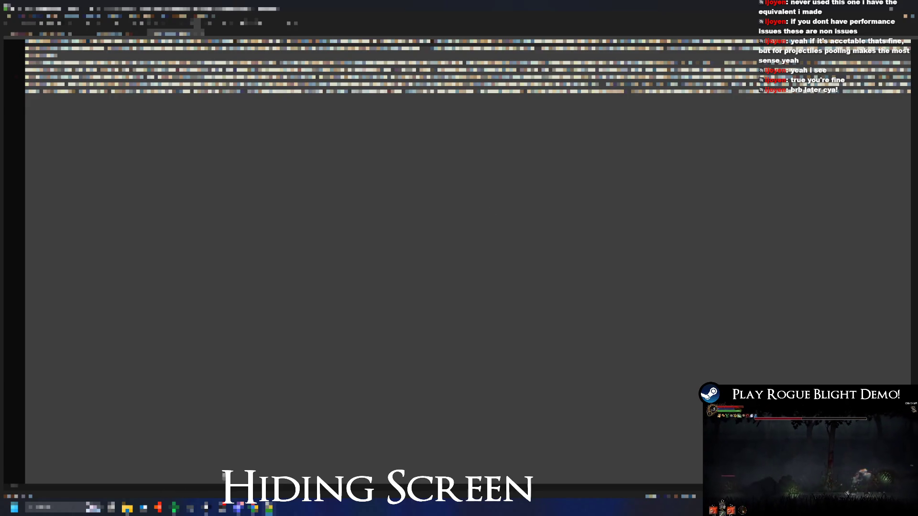
left_click_drag(175, 34, 51, 34)
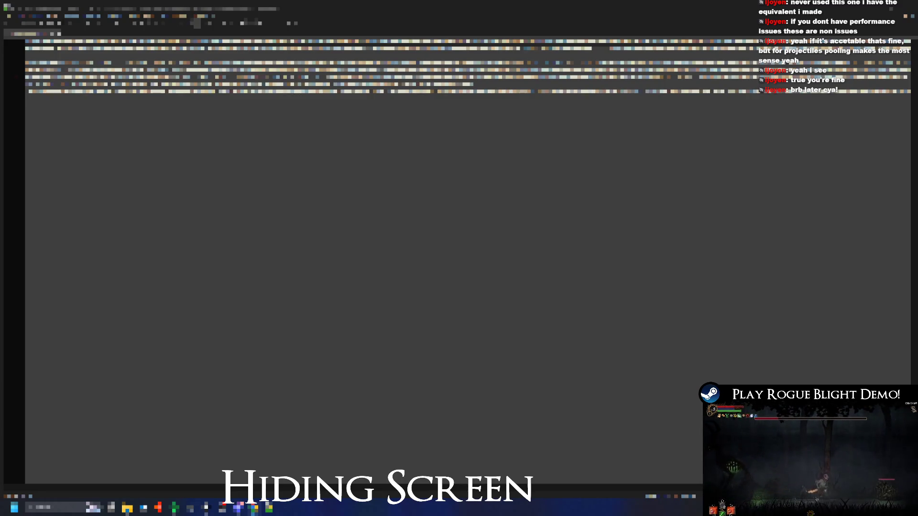
- Search the script for "pool", which finds no matches, then close Find
double_click(564, 48)
key("ctrl+f")
type("pool")
key("Return")
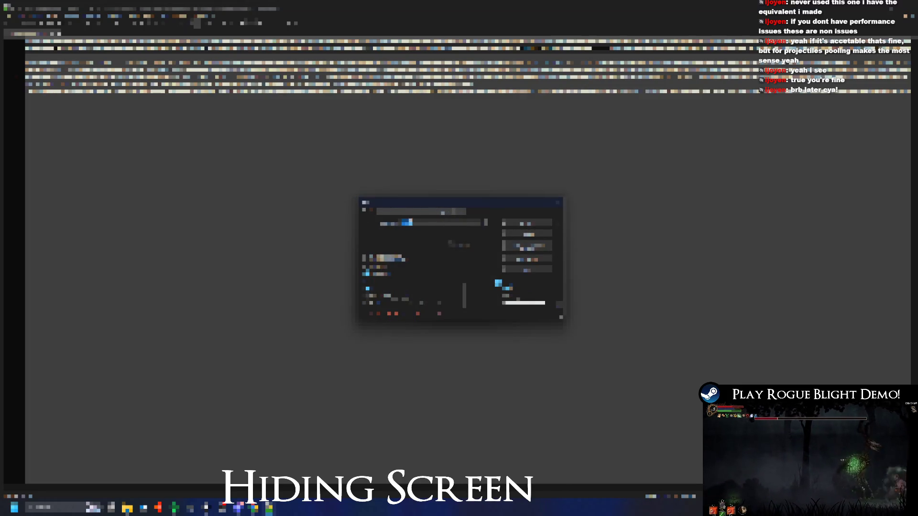
left_click(601, 48)
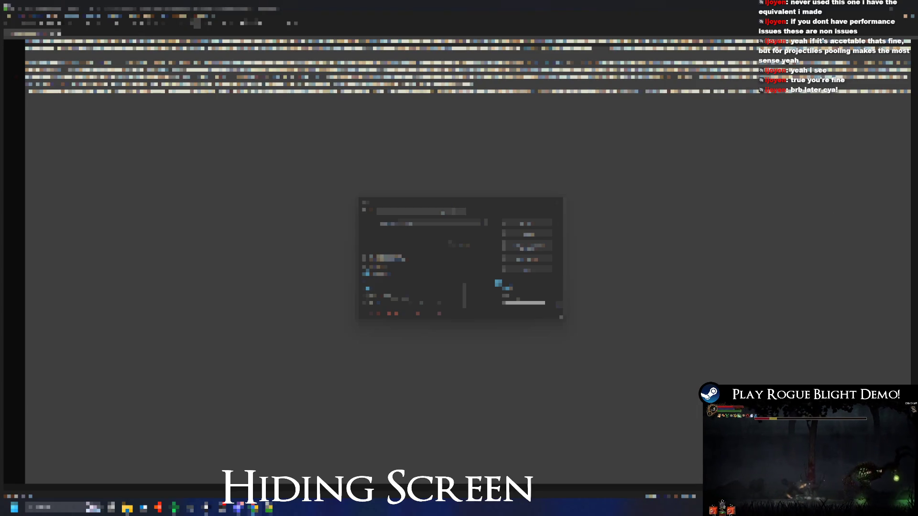
key("ctrl+f")
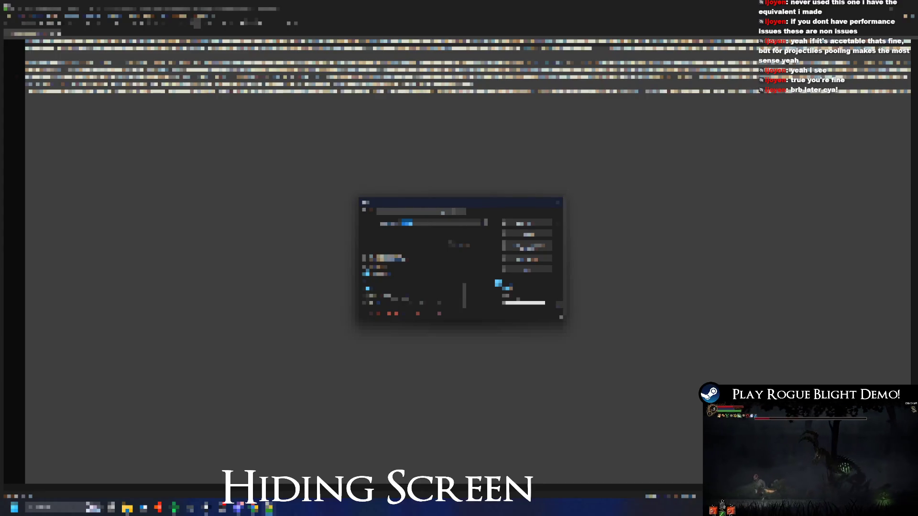
key("Escape")
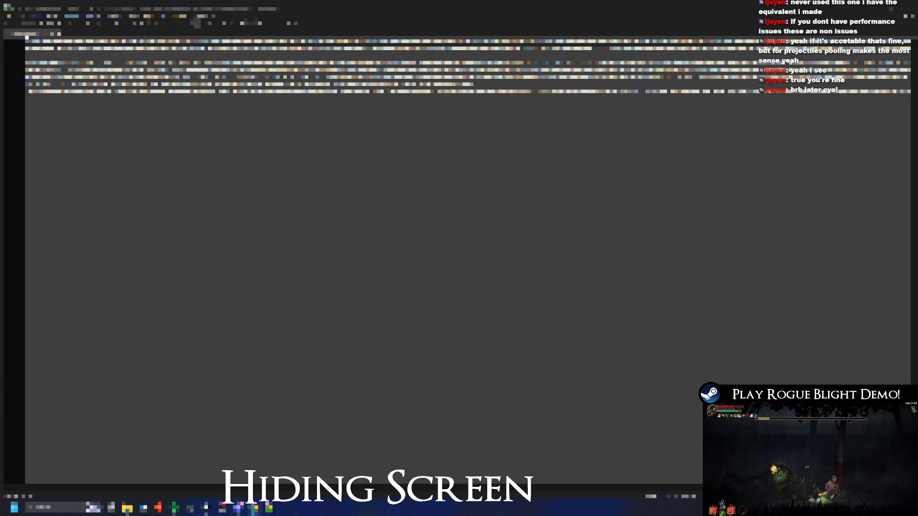
key("ctrl+f")
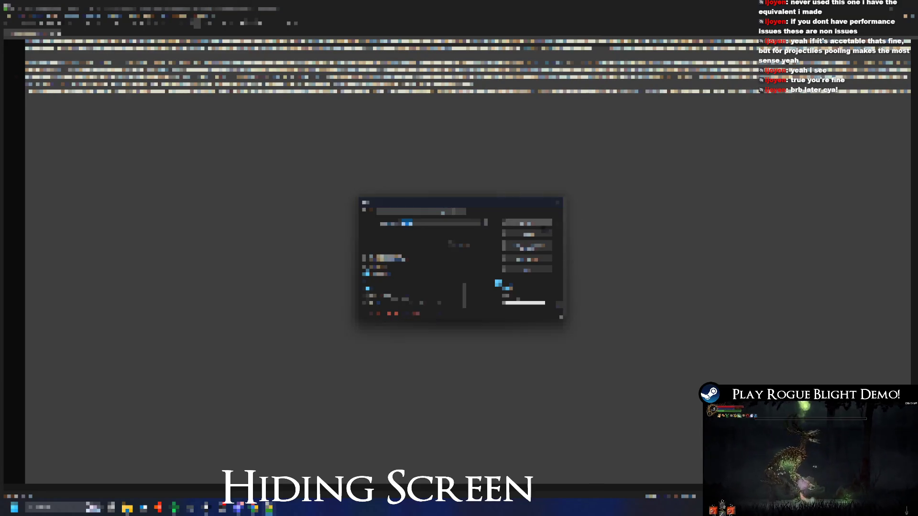
key("Escape")
- Scroll down through the code file in the other window
key("alt+Tab")
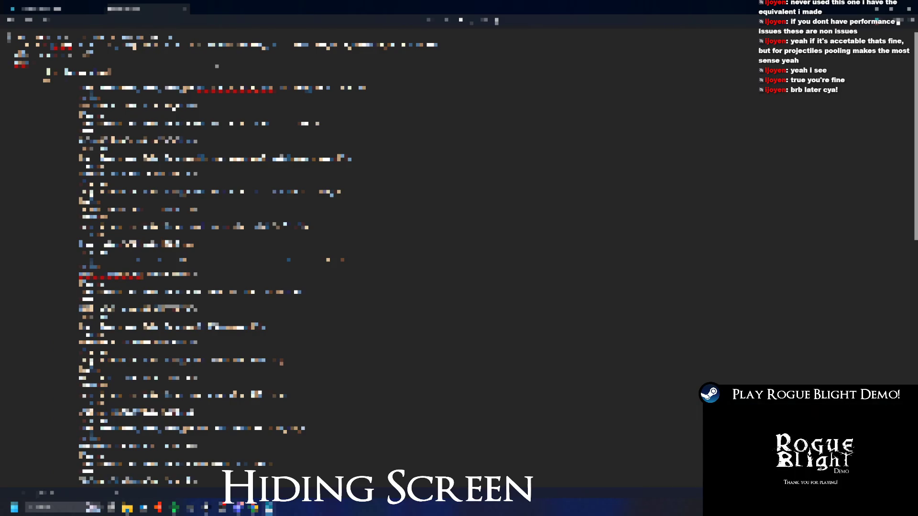
scroll(230, 258, "down", 10)
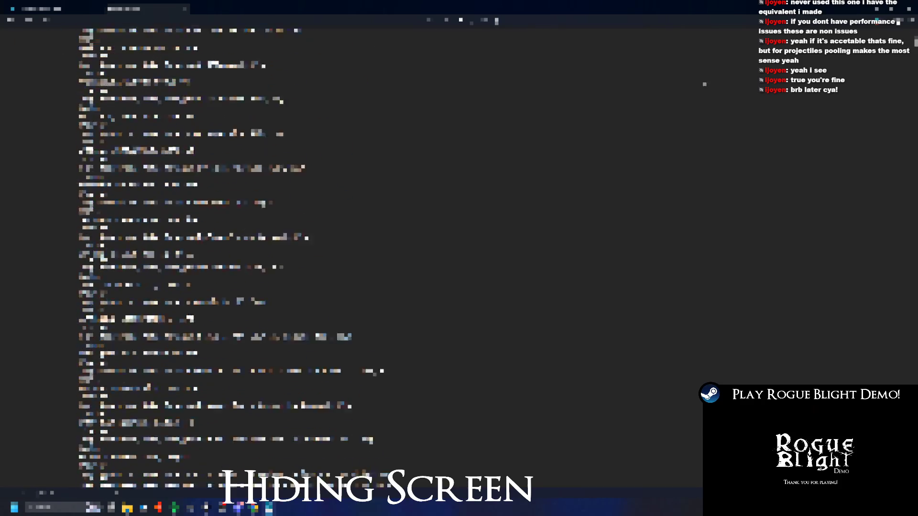
scroll(229, 258, "down", 10)
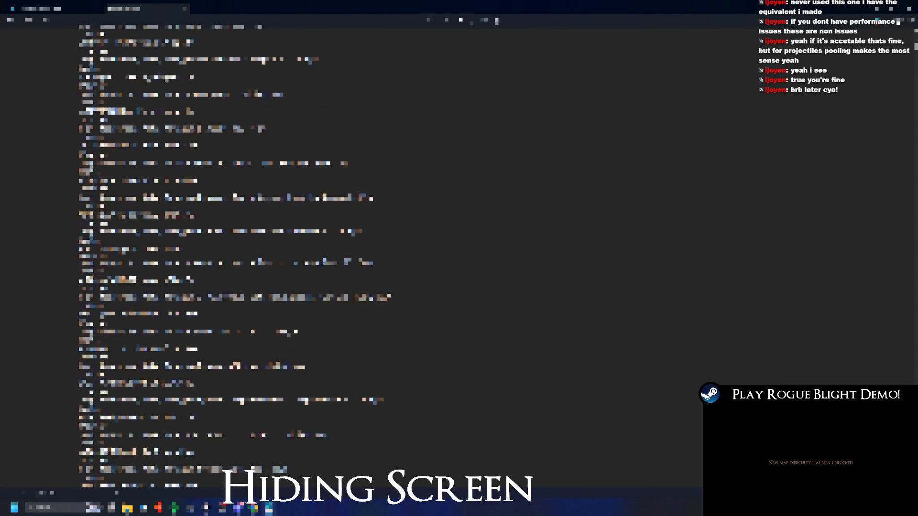
scroll(229, 258, "down", 10)
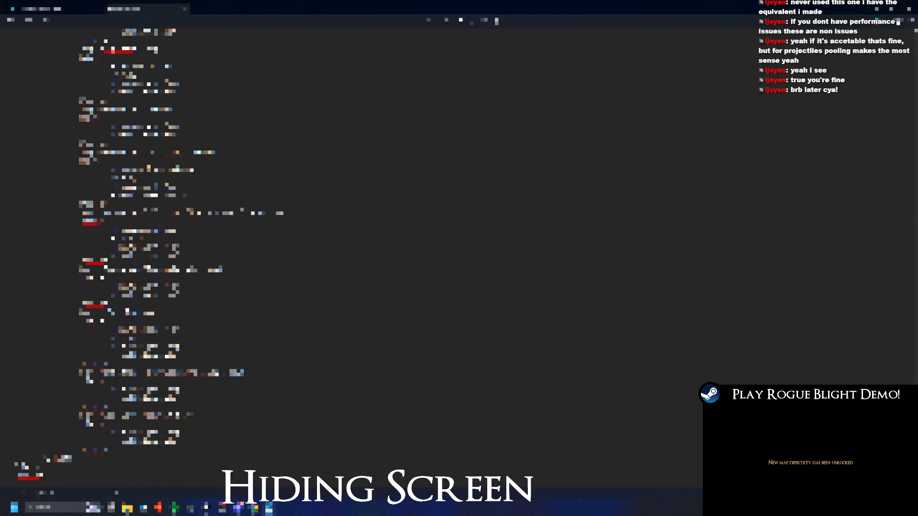
- Return to the Unity editor with the Build macOS dialog on the mac_content folder
key("alt+Tab")
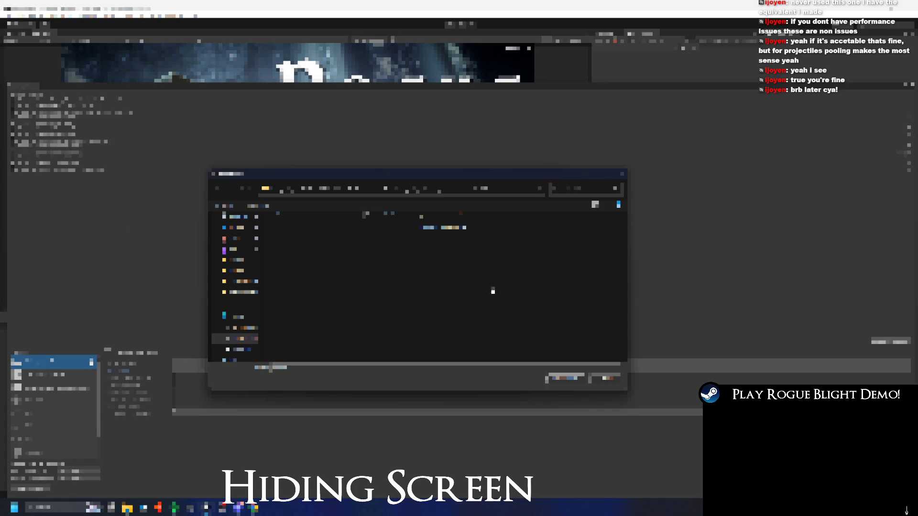
left_click(447, 189)
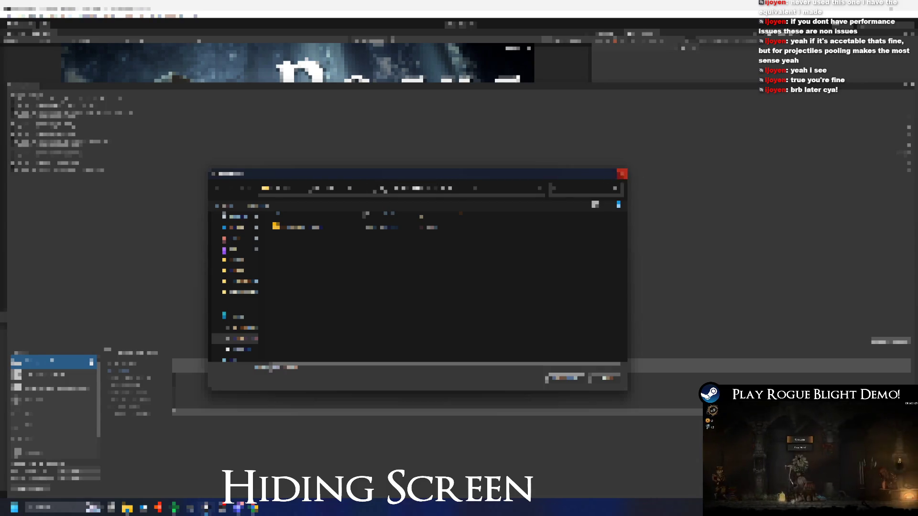
left_click(621, 173)
key("alt+Tab")
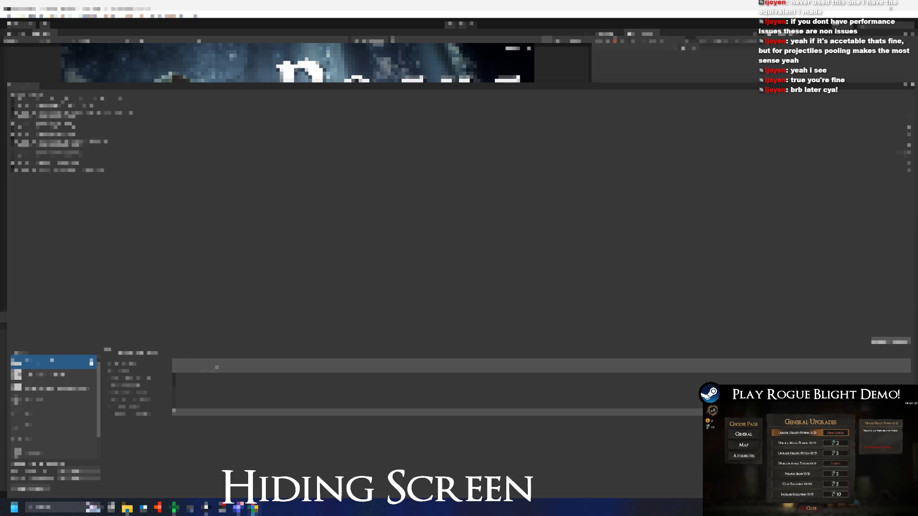
key("alt+Tab")
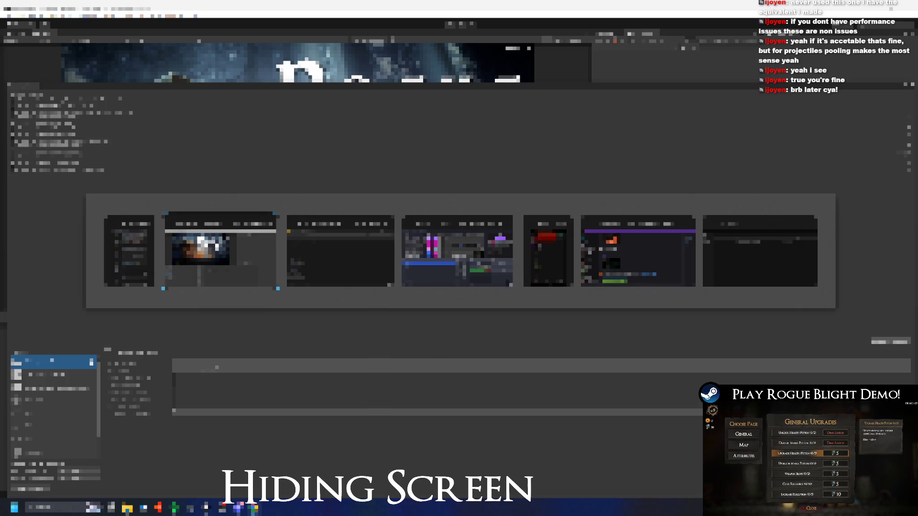
key("Tab")
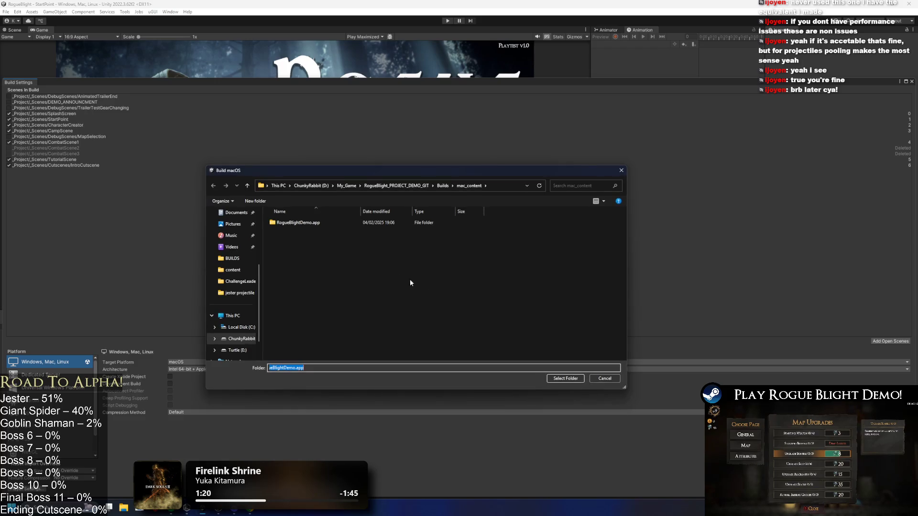
- Select RogueBlightDemo.app in mac_content as the destination and run the macOS build
left_click(299, 222)
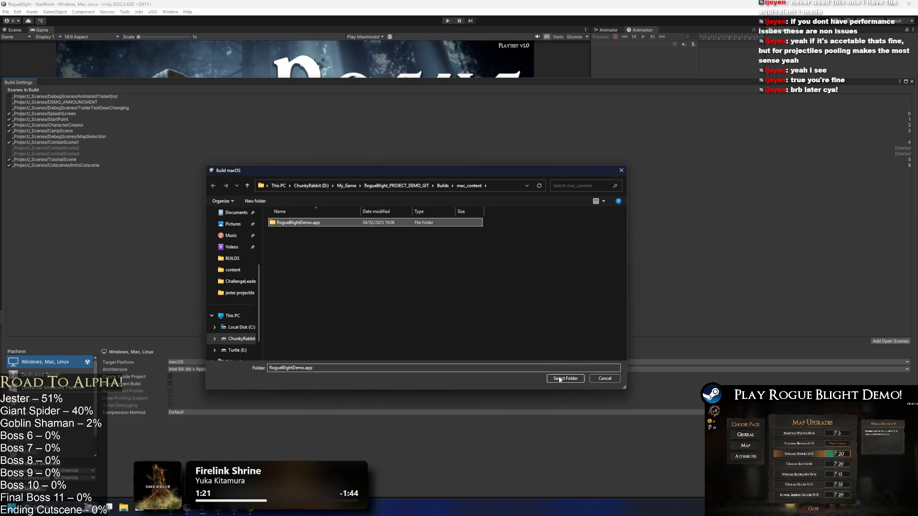
left_click(562, 379)
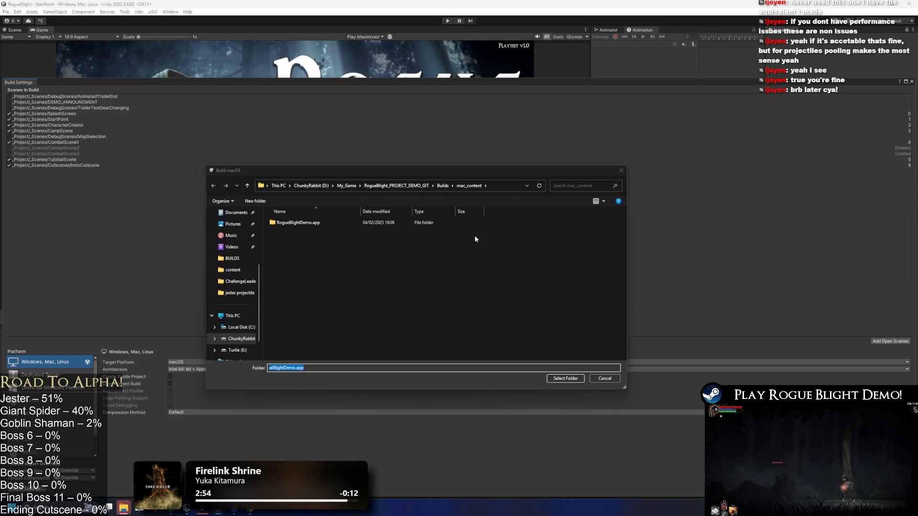
mouse_move(508, 171)
left_mouse_down()
mouse_move(543, 298)
mouse_move(490, 182)
left_mouse_up()
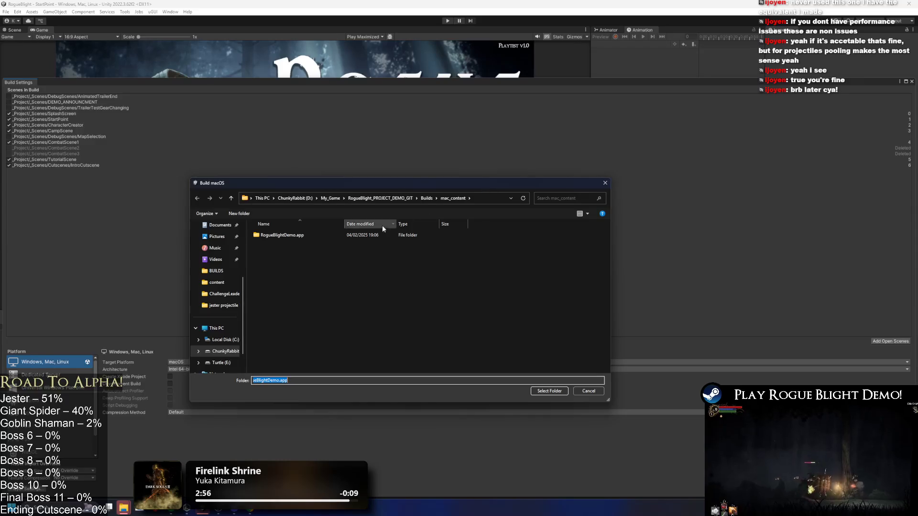
- Check the built RogueBlightDemo.app's MacOS folder, then go back up to Contents
double_click(303, 237)
double_click(287, 236)
double_click(300, 256)
left_click(440, 198)
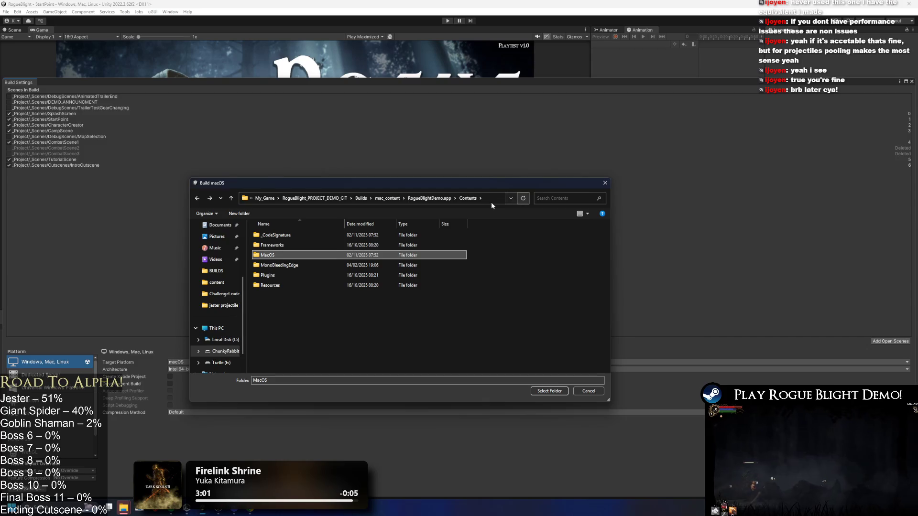
- Open a new File Explorer window on the mac_content builds folder
left_click(491, 200)
key("Escape")
key("alt+Tab")
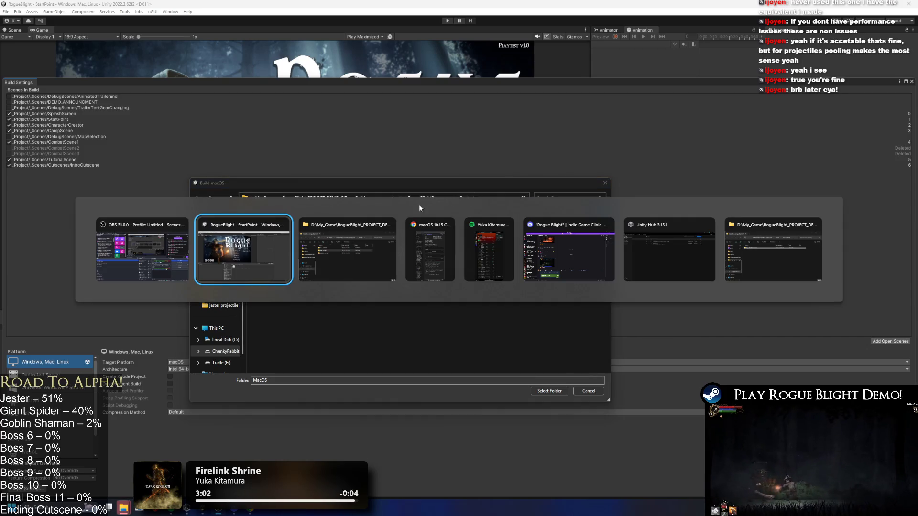
key("Escape")
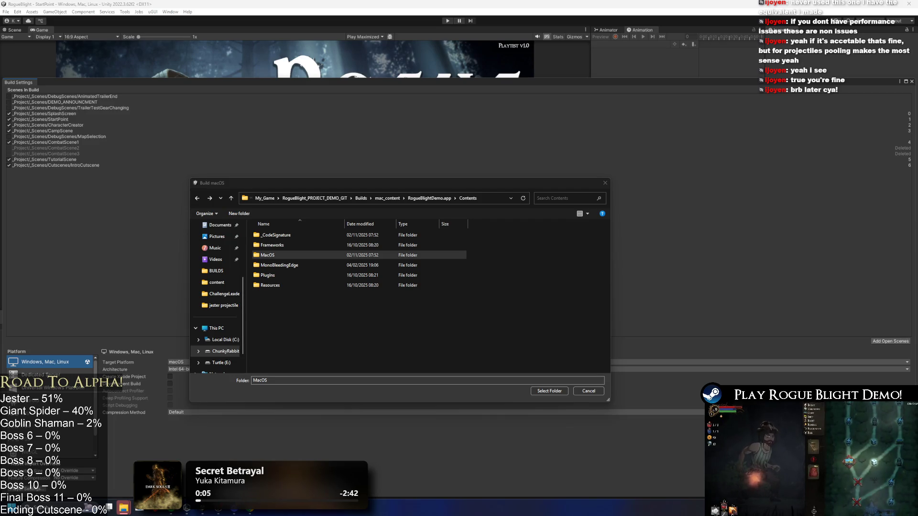
key("super+e")
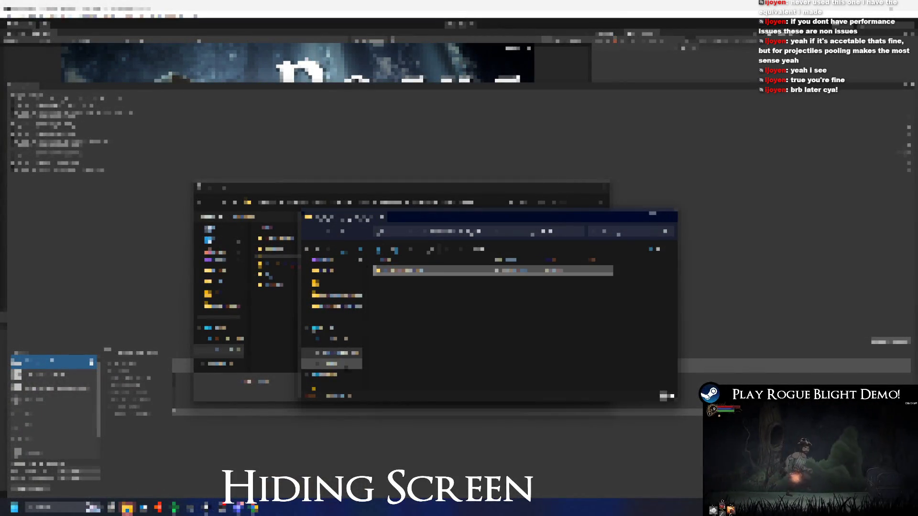
- Enlarge File Explorer and drill down through the nested project folders
left_click(332, 340)
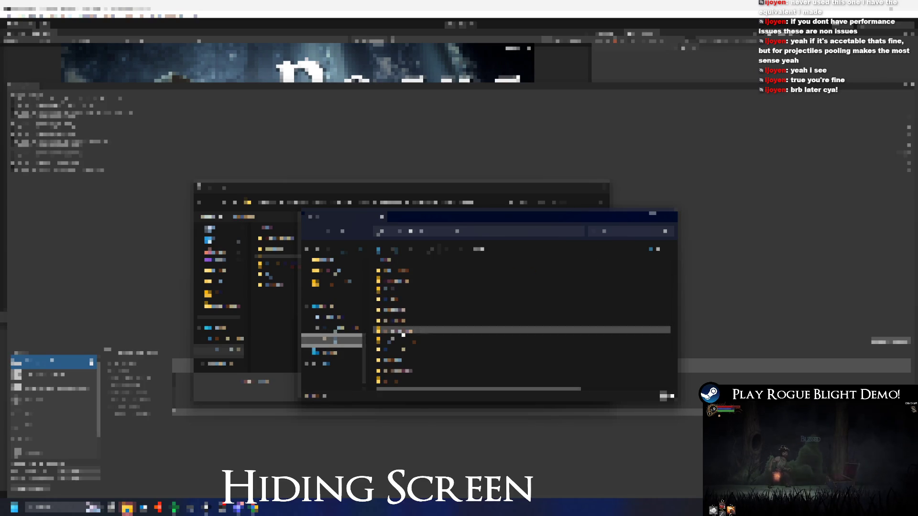
double_click(443, 338)
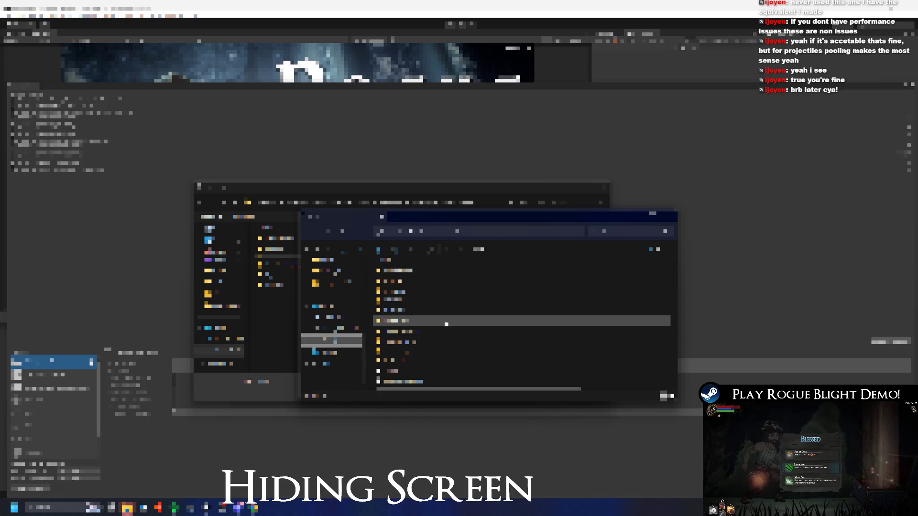
double_click(469, 351)
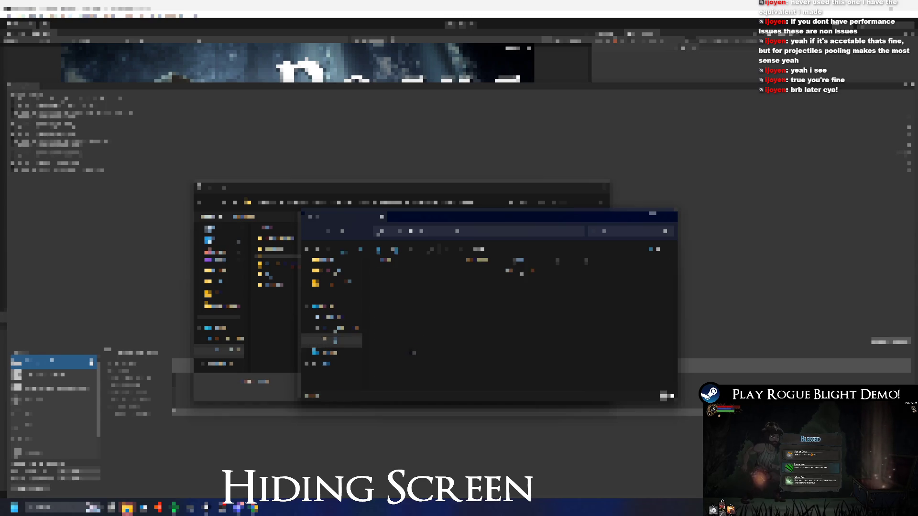
left_click_drag(478, 211, 478, 61)
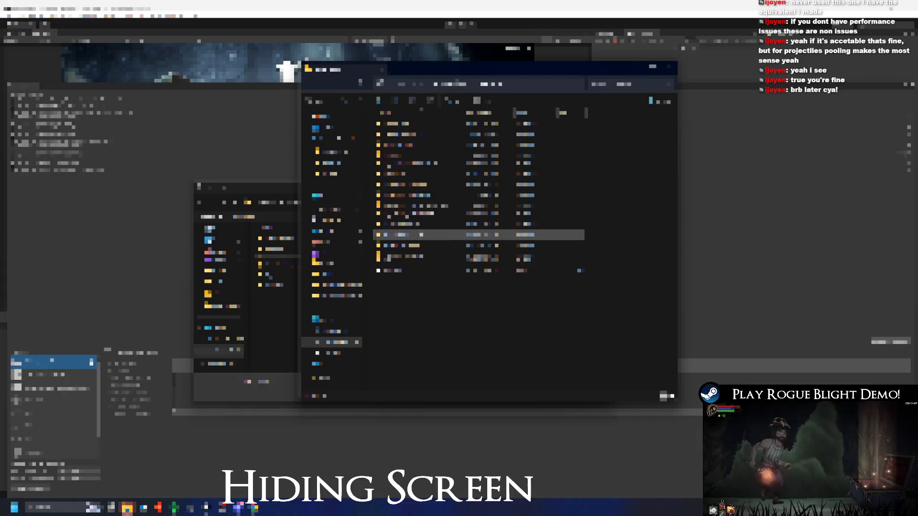
key("Return")
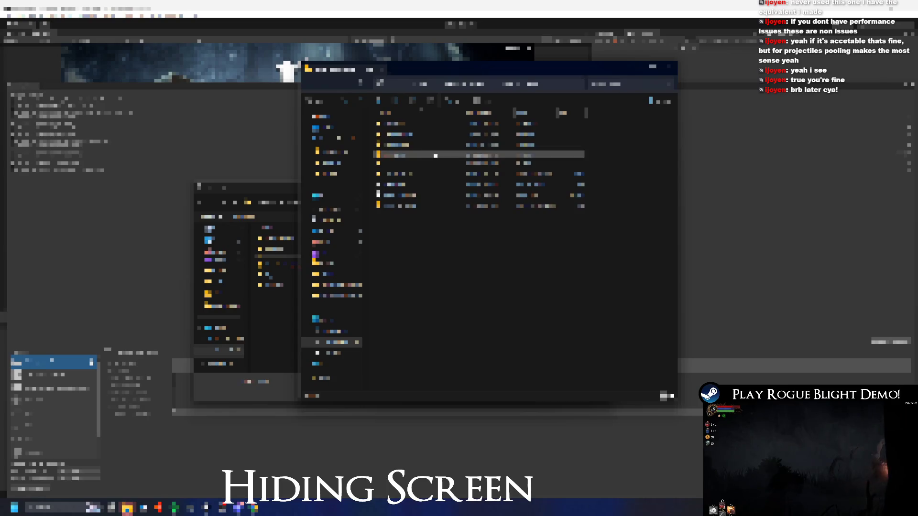
double_click(402, 144)
double_click(406, 146)
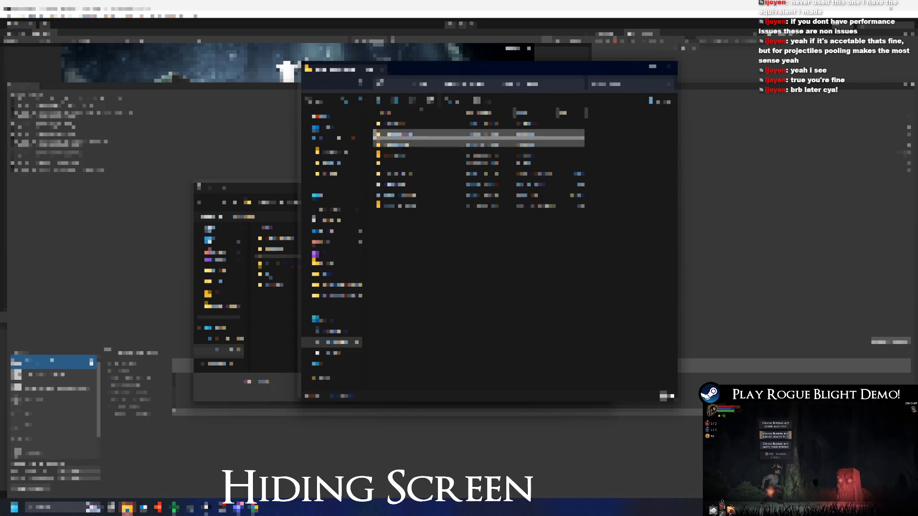
double_click(410, 145)
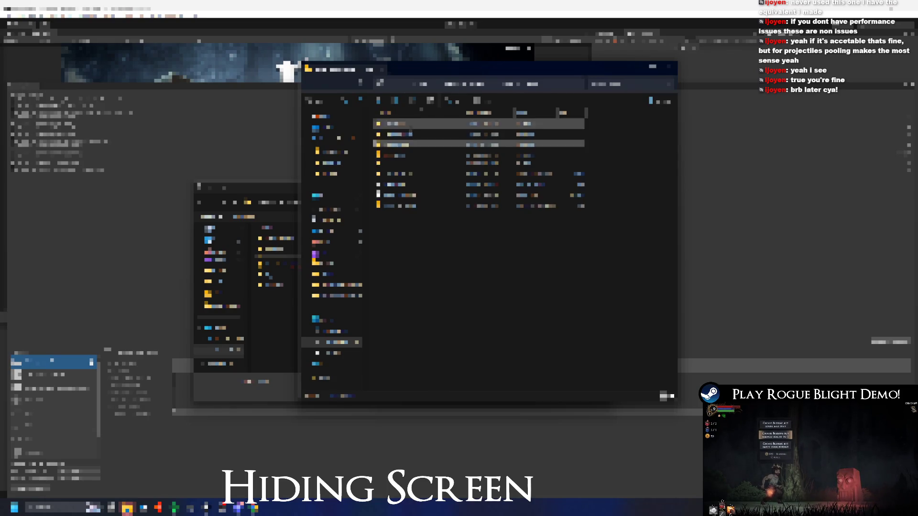
double_click(406, 145)
double_click(397, 156)
double_click(430, 135)
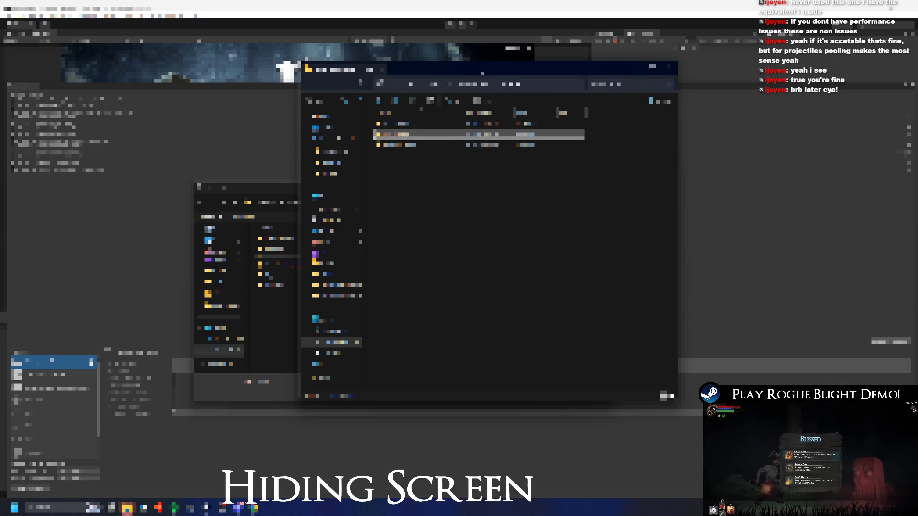
- Snap the Explorer window to the right and switch to the other Explorer window
key("super+shift+Right")
double_click(404, 285)
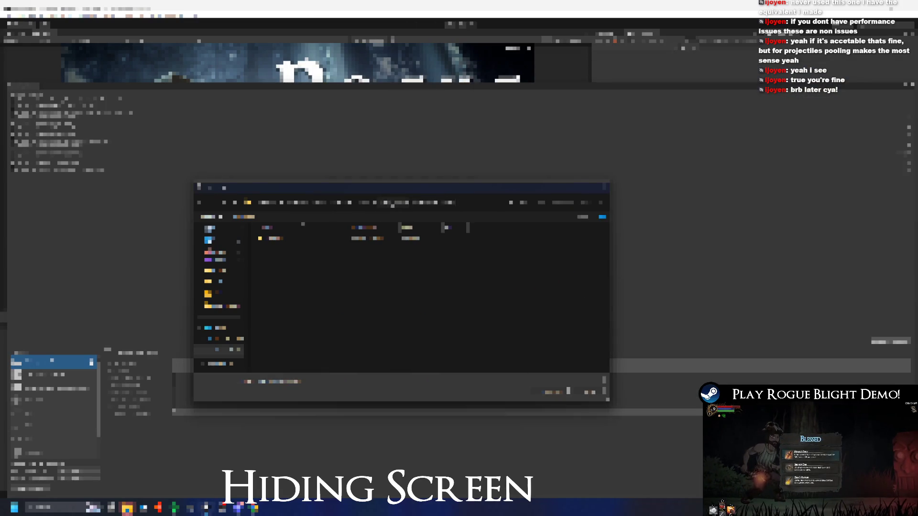
key("super+shift+Right")
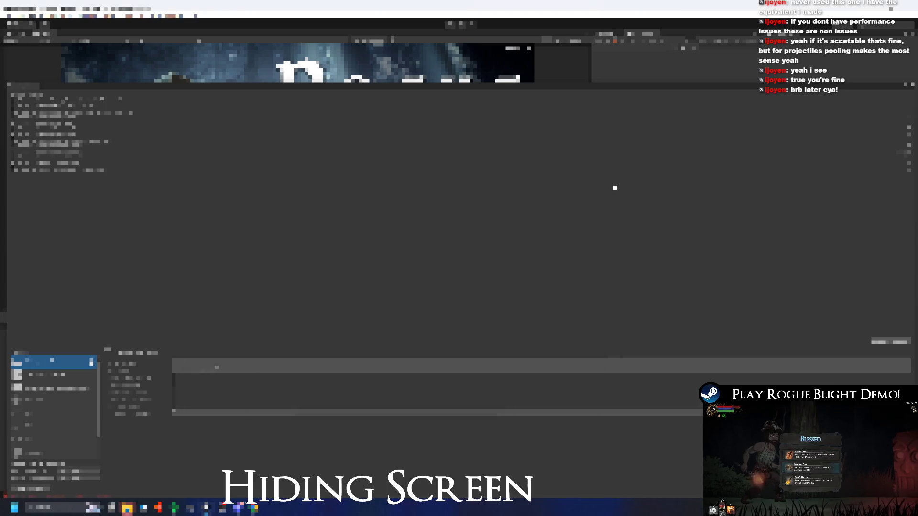
key("alt+Tab")
- Move the file into the top folder in the right-hand Explorer window, then return to Unity
left_click(727, 198)
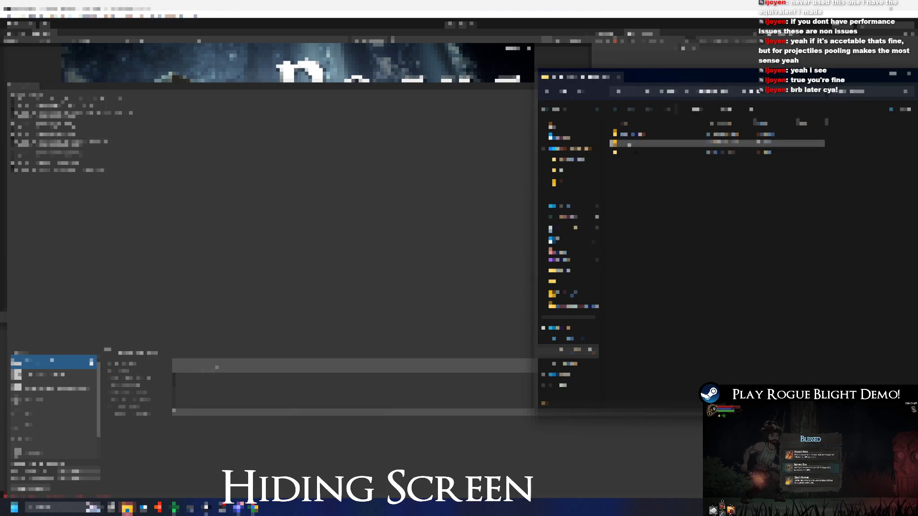
mouse_move(626, 143)
left_mouse_down()
mouse_move(698, 215)
mouse_move(631, 134)
left_mouse_up()
key("Return")
key("alt+Tab")
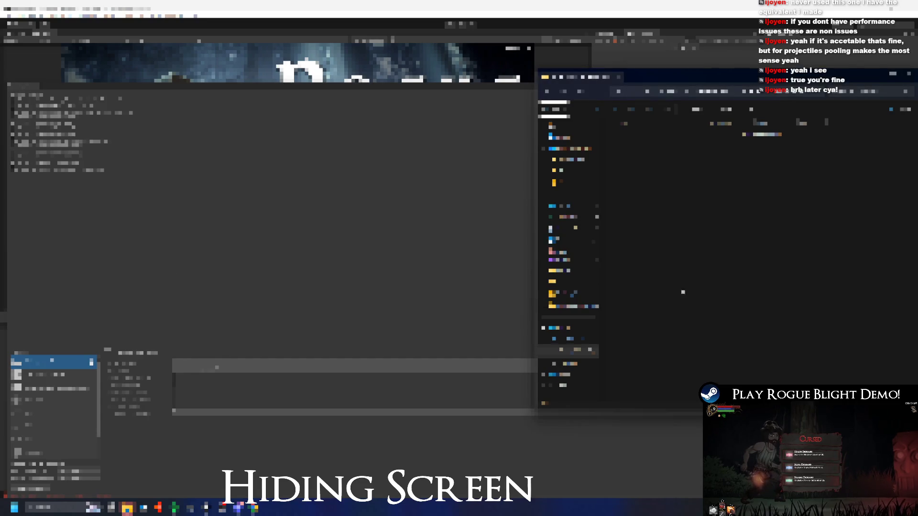
key("alt+Tab")
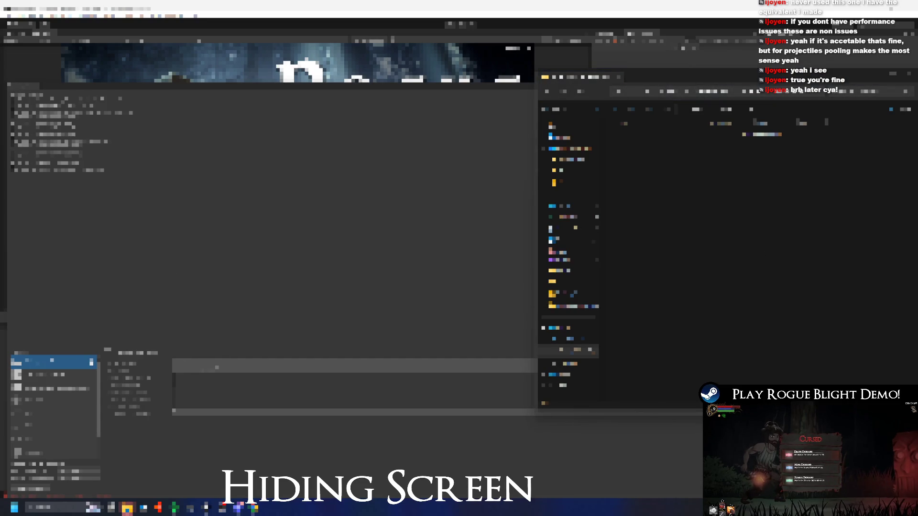
left_click(770, 211)
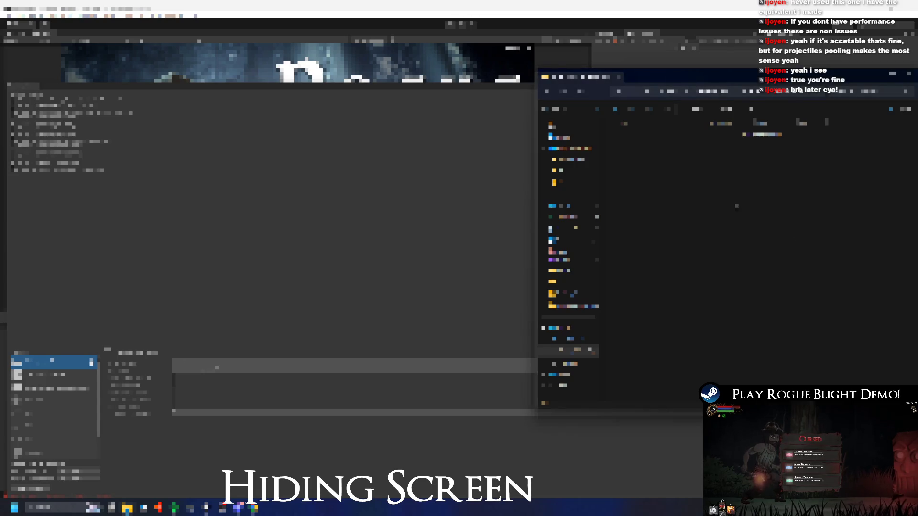